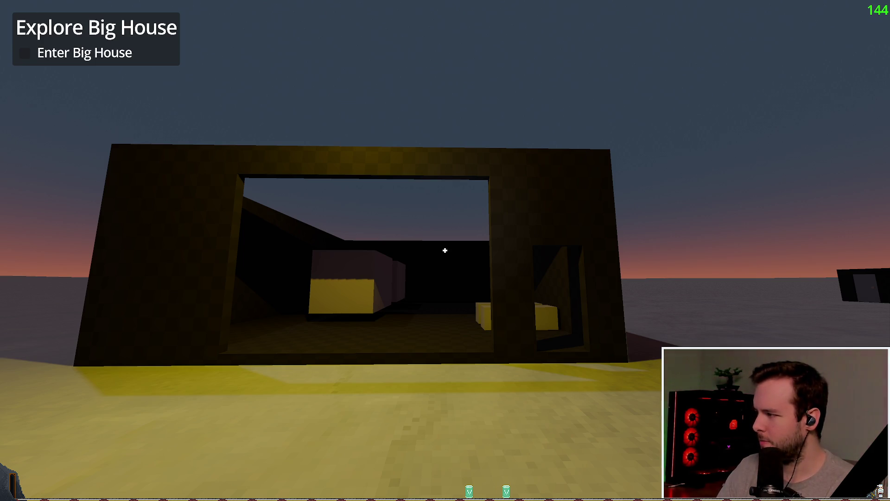
Step: Walk around outside the Big House to inspect its front, then pause the game
mouse_move(445, 250)
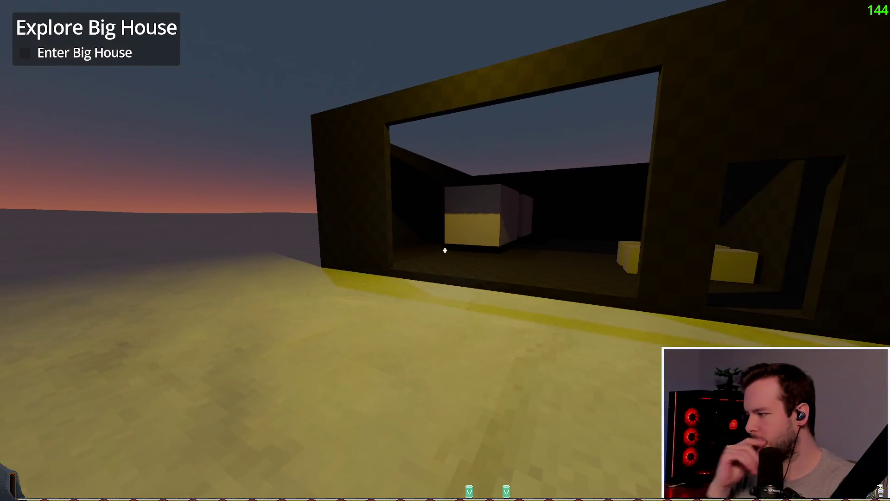
key("w")
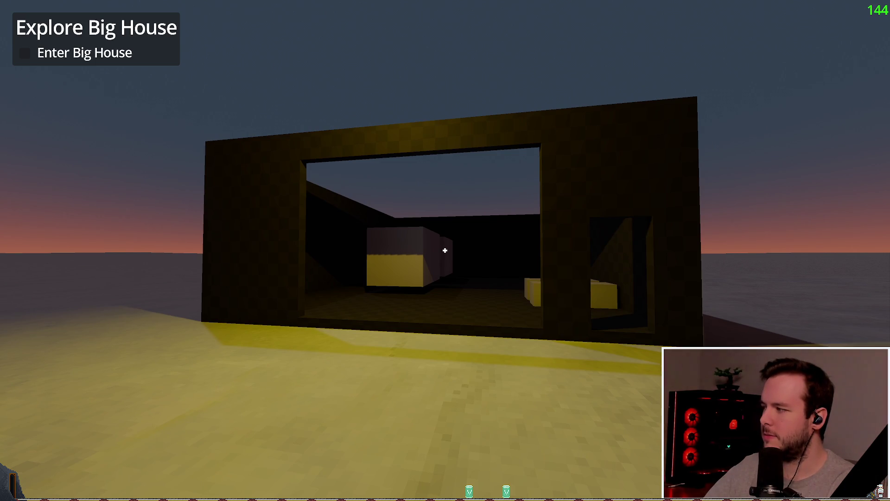
key("d")
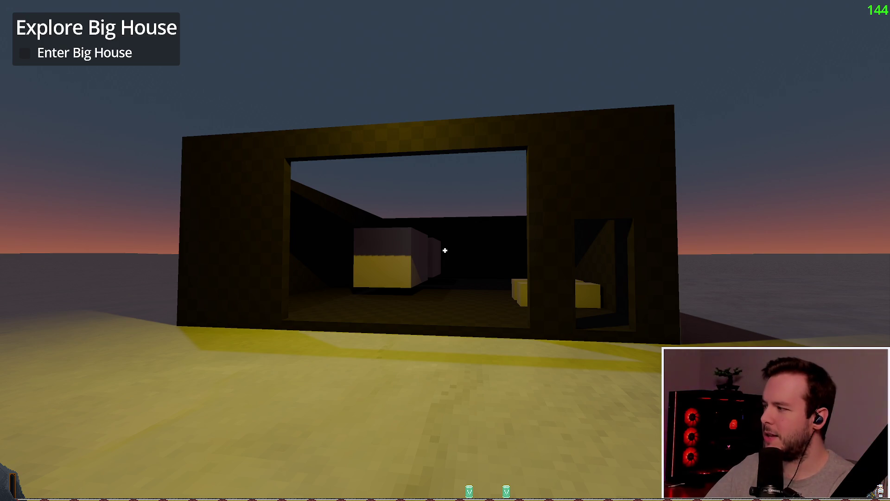
key("s")
key("a")
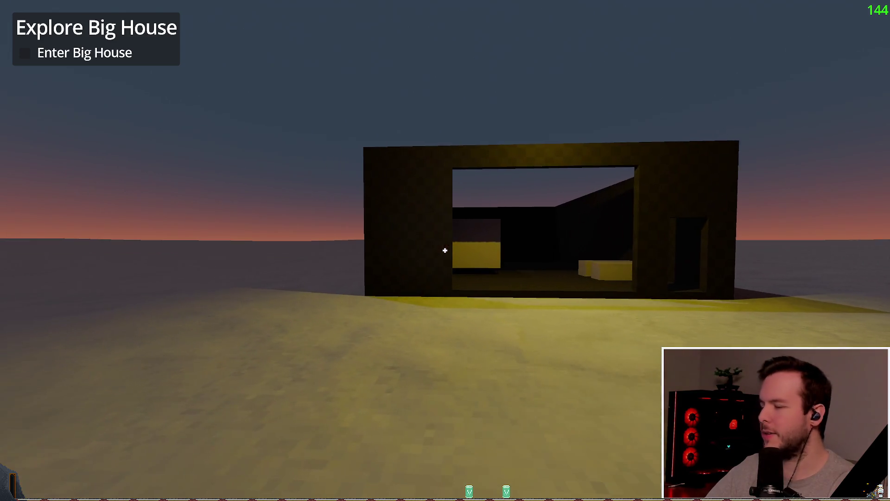
key("d")
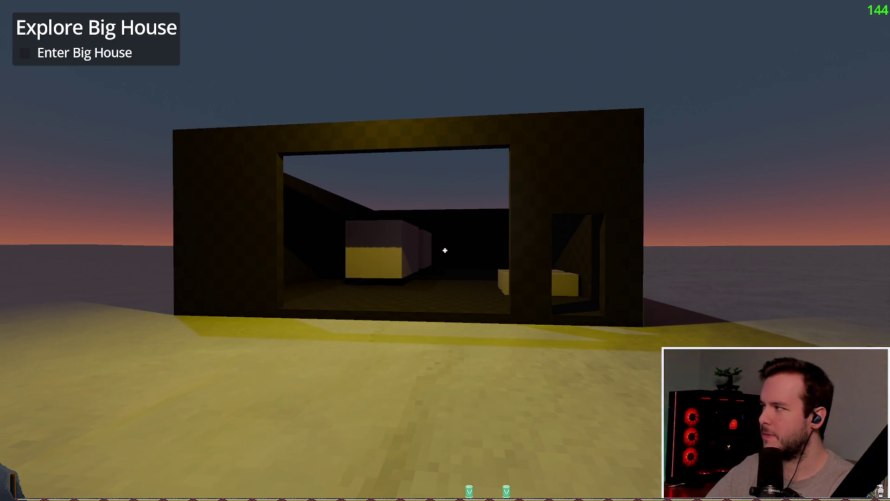
key("s")
key("w")
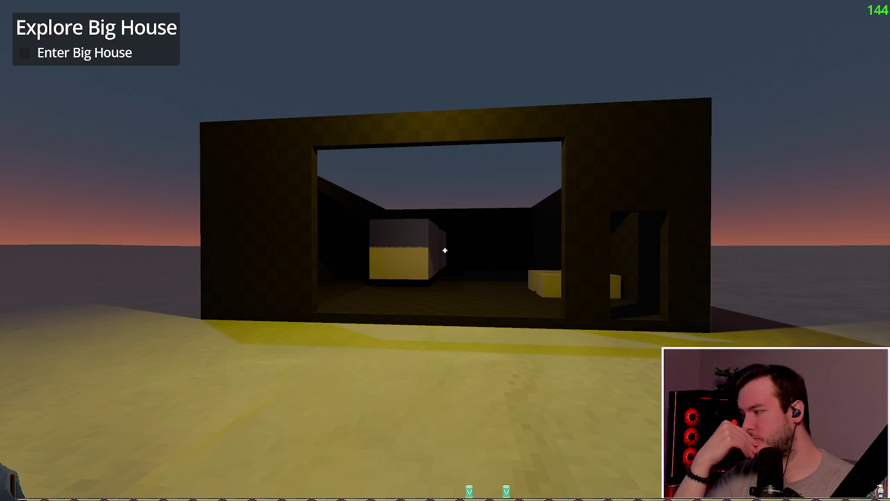
key("Escape")
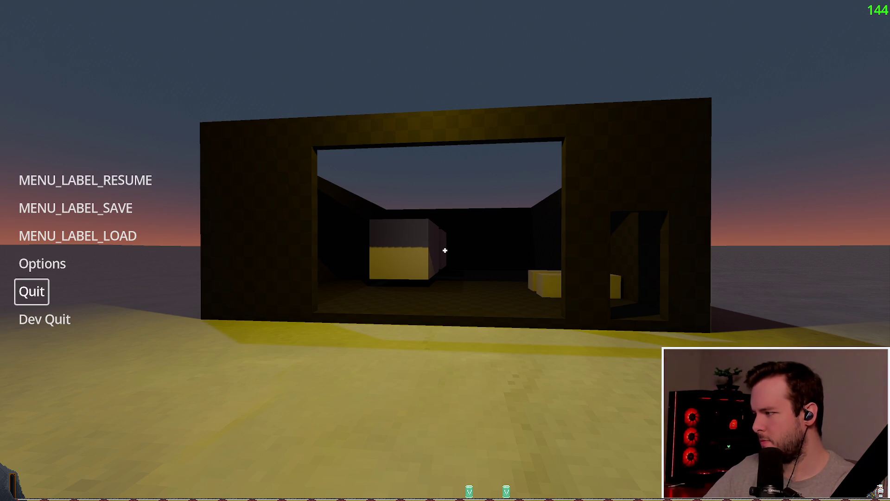
Step: Resume the game from the pause menu, back in front of the Big House
key("Tab")
key("Tab")
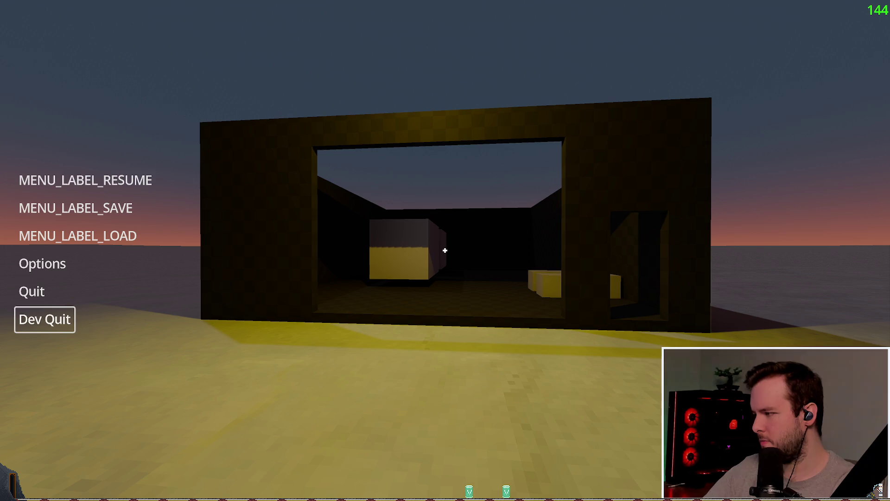
left_click(90, 185)
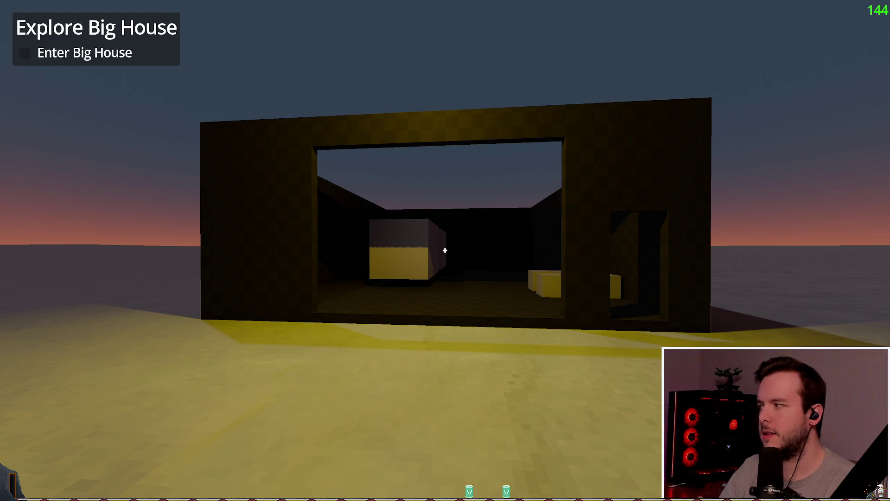
Step: Walk over the hill toward the distant station buildings, then switch to the Layout.excalidraw map
mouse_move(445, 250)
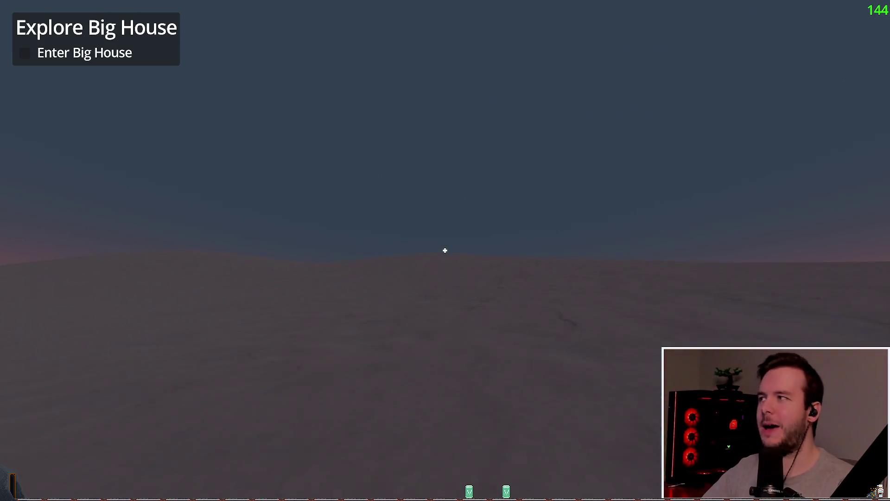
key("f")
key("w")
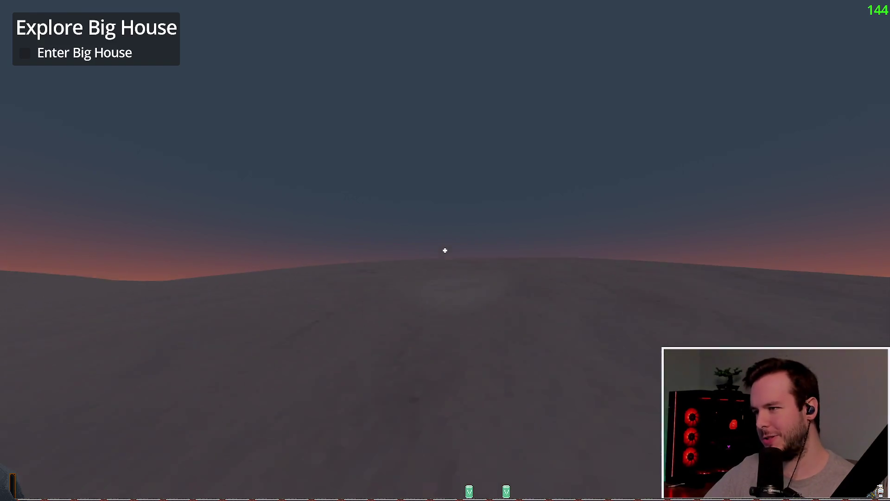
key("w")
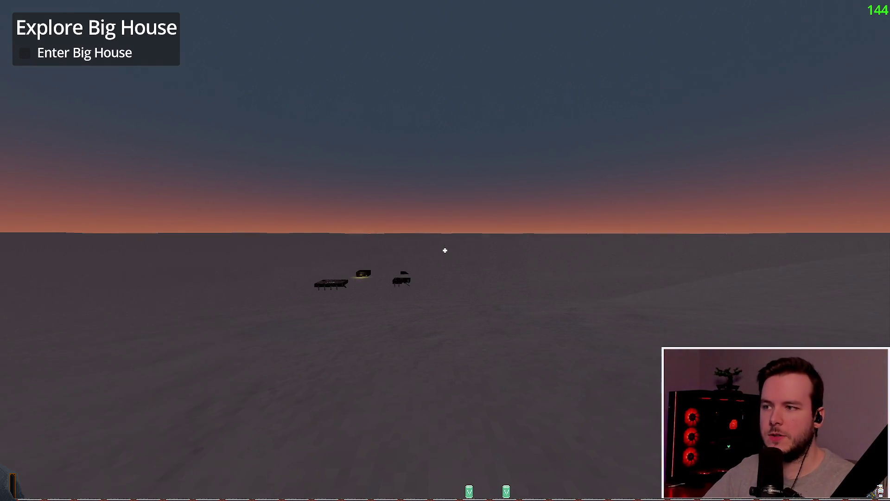
key("w")
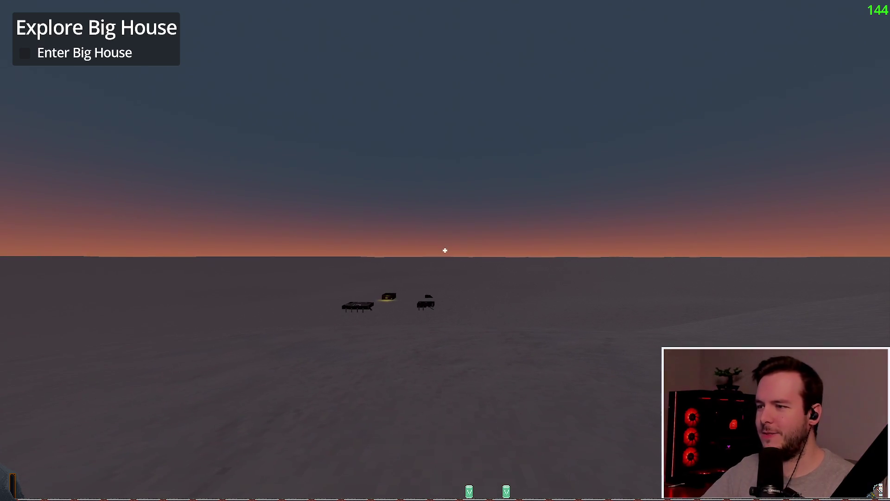
key("alt+Tab")
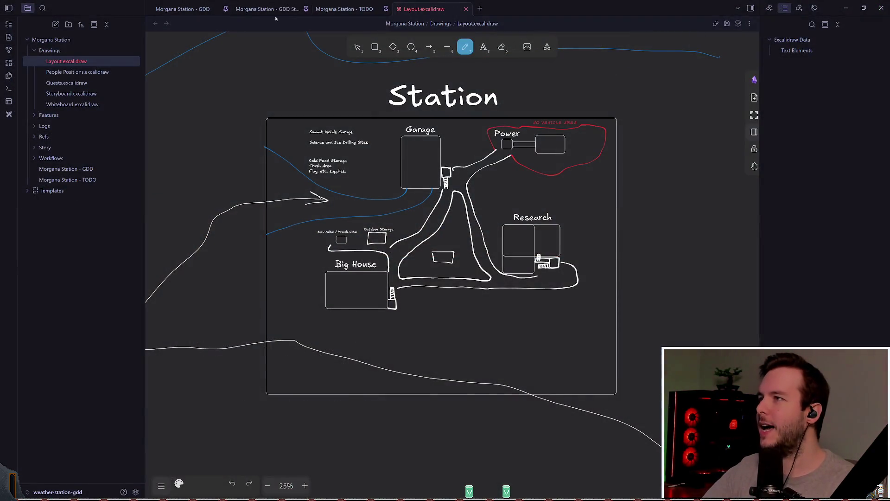
Step: Open the Morgana Station - GDD note at its Buildings section
left_click(201, 11)
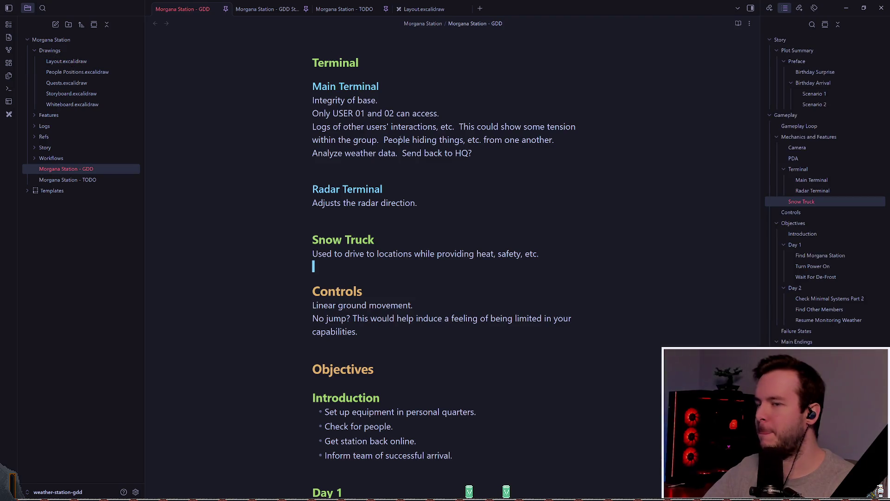
scroll(801, 273, "down", 3)
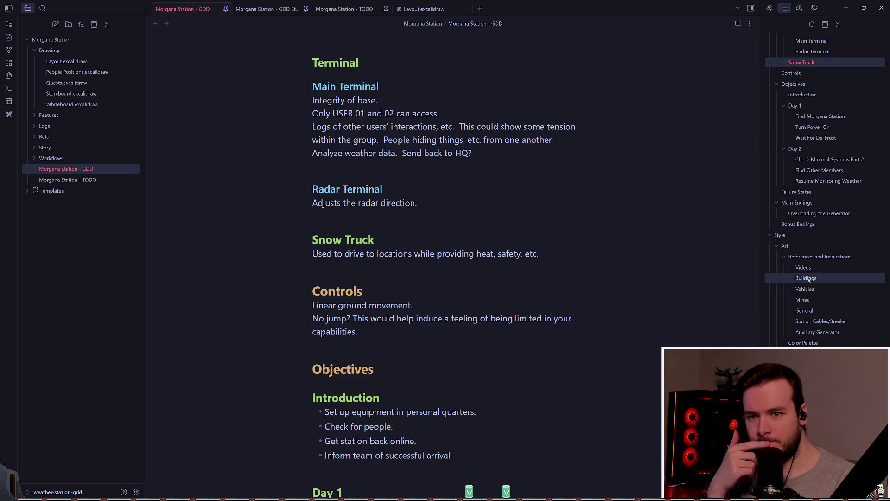
left_click(806, 278)
Step: Scroll through the Buildings reference photos of the station
scroll(530, 211, "down", 15)
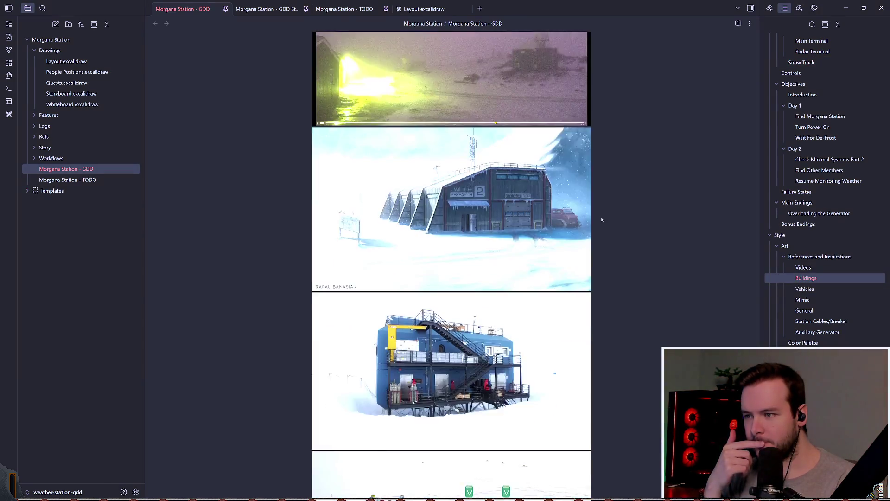
scroll(652, 249, "down", 15)
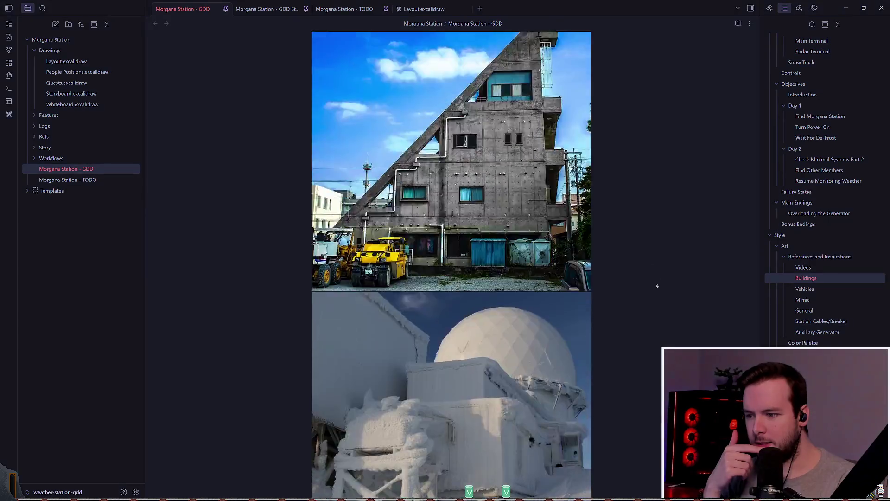
scroll(635, 240, "down", 5)
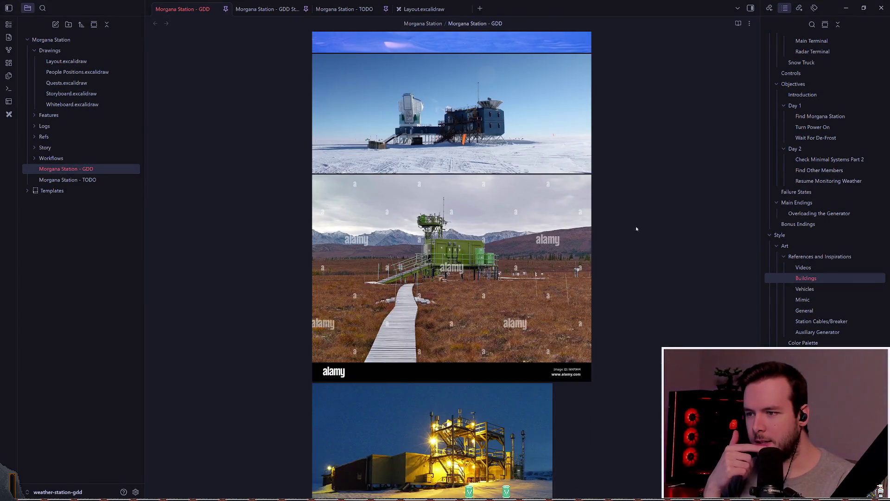
scroll(603, 209, "up", 5)
scroll(559, 174, "down", 8)
scroll(558, 174, "down", 10)
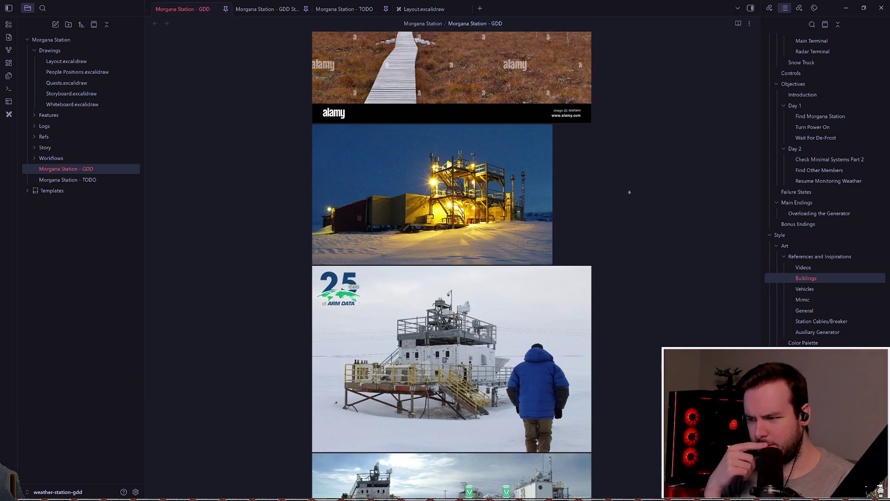
scroll(628, 288, "down", 13)
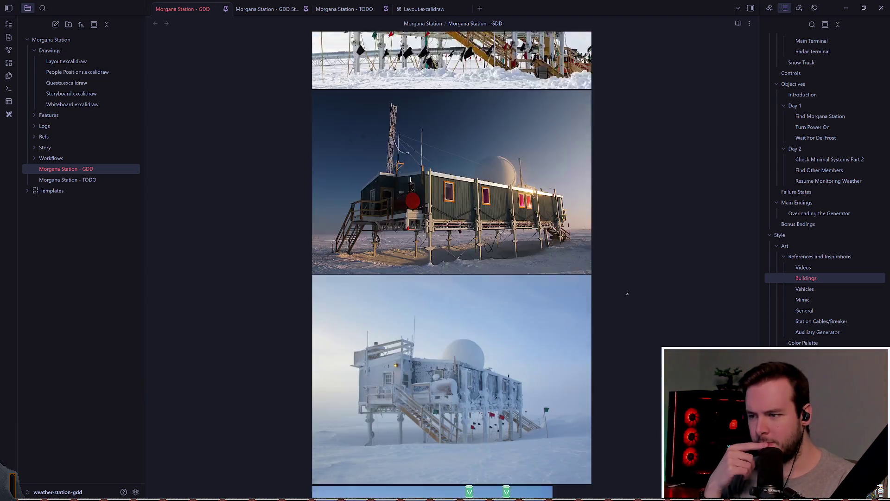
scroll(610, 231, "up", 5)
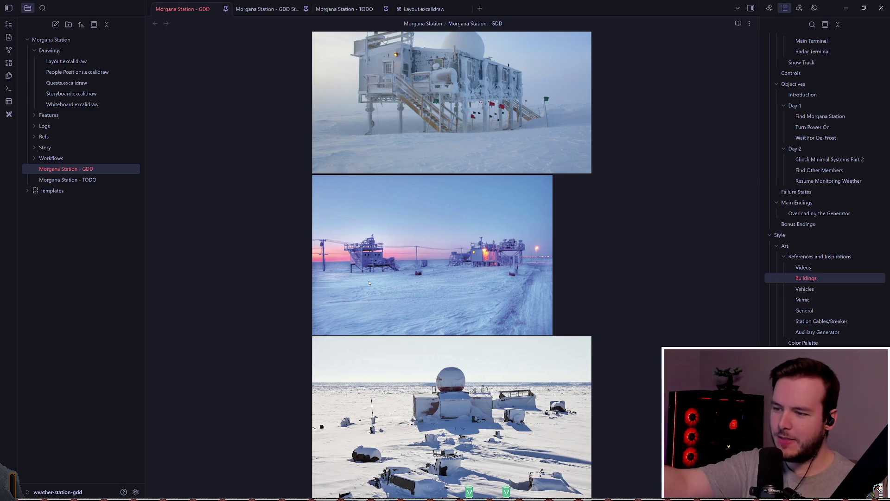
scroll(336, 212, "down", 2)
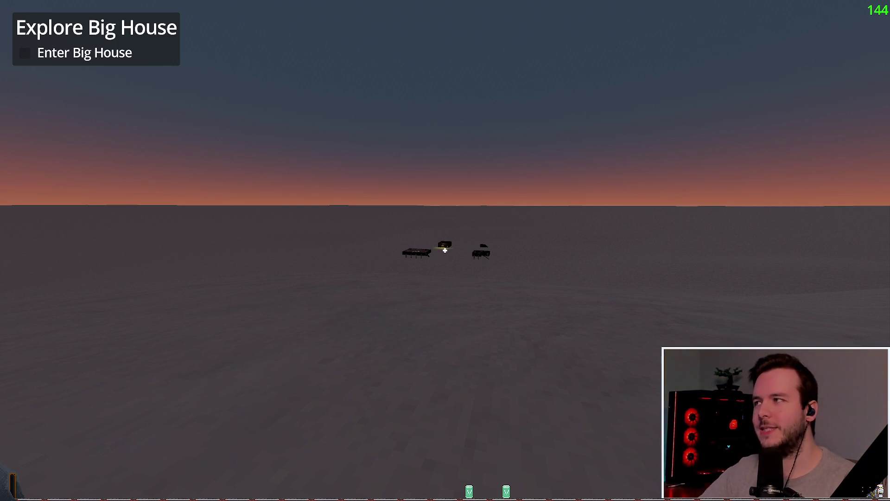
Step: Look across the snowfield toward the distant station buildings
mouse_move(445, 250)
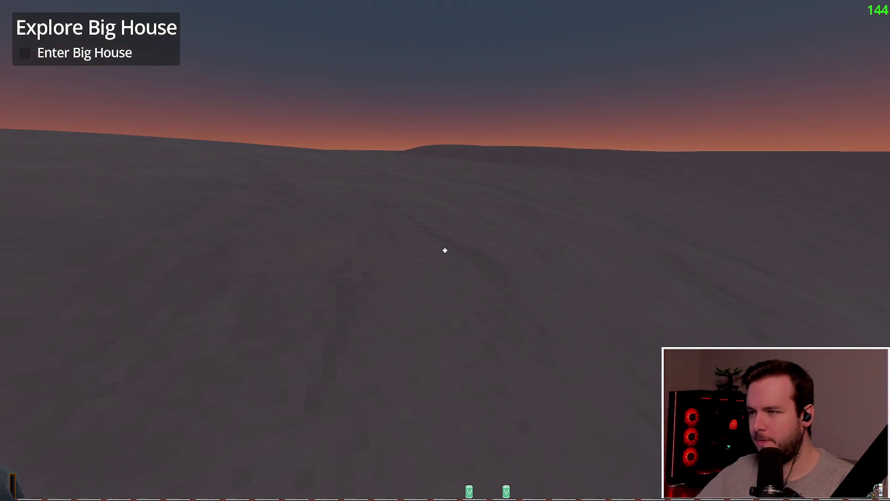
Step: Walk forward across the snow and over the rise toward the station buildings
key("w")
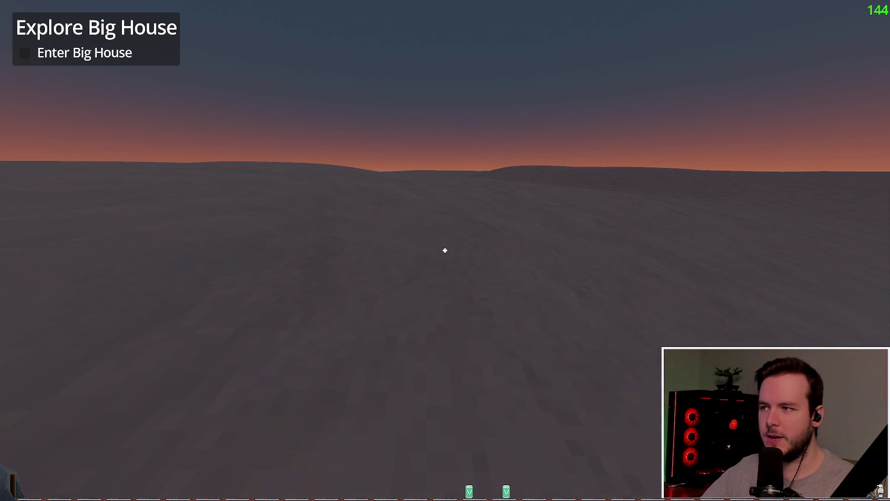
key("w")
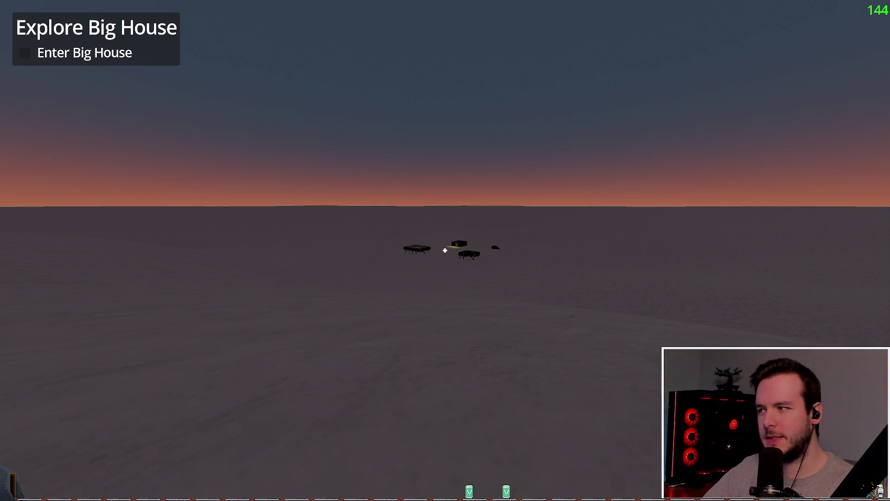
Step: Play through to the Explore Big House objective, then pause and choose quit
mouse_move(444, 250)
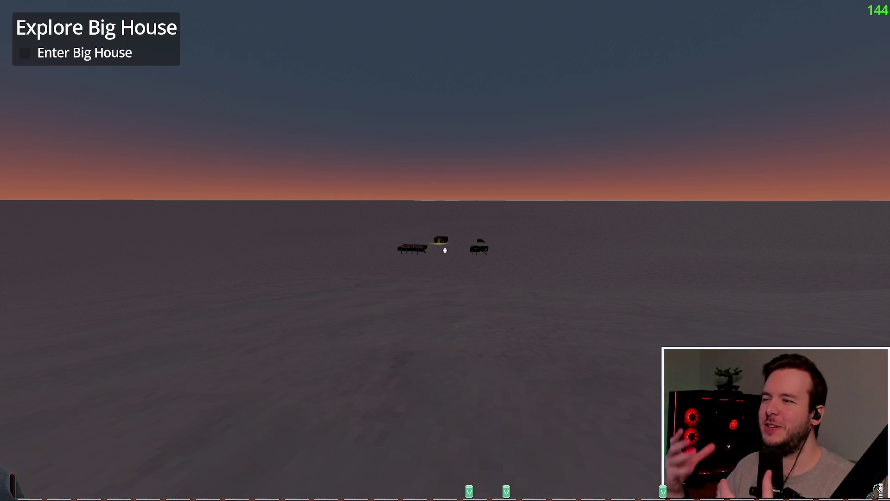
key("Escape")
left_click(42, 319)
Step: Confirm quitting the playtest and switch over to the Godot editor
left_click(382, 292)
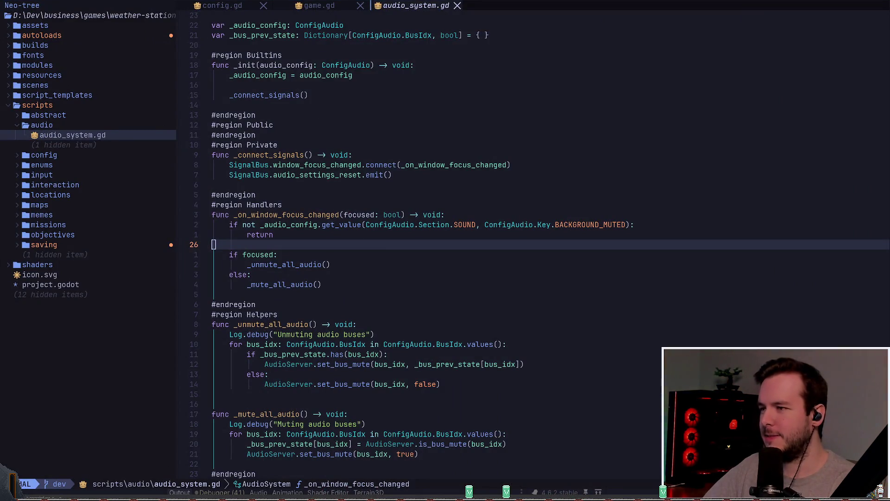
key("alt+Tab")
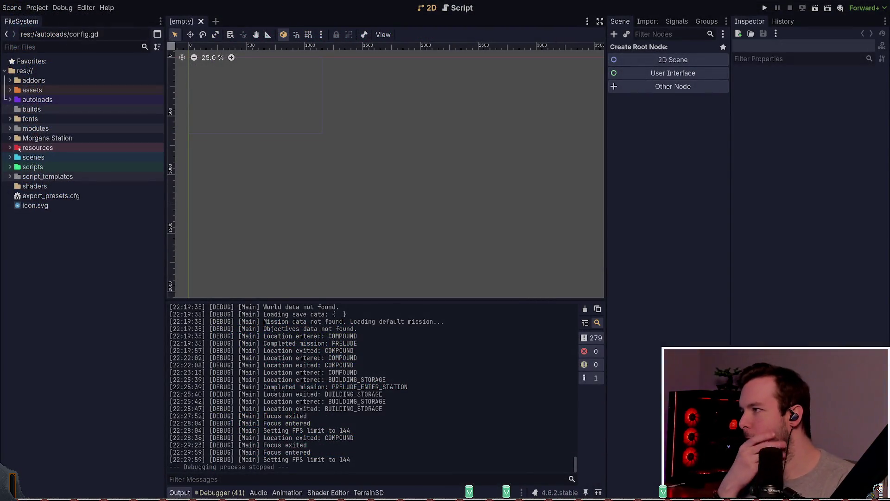
Step: Open scenes/levels/world.tscn from the FileSystem and select its Terrain3D node
left_click(10, 158)
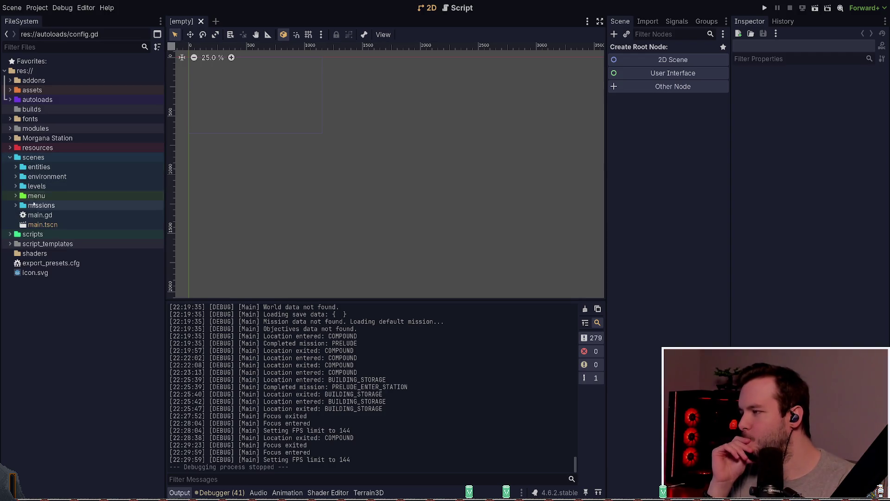
left_click(14, 196)
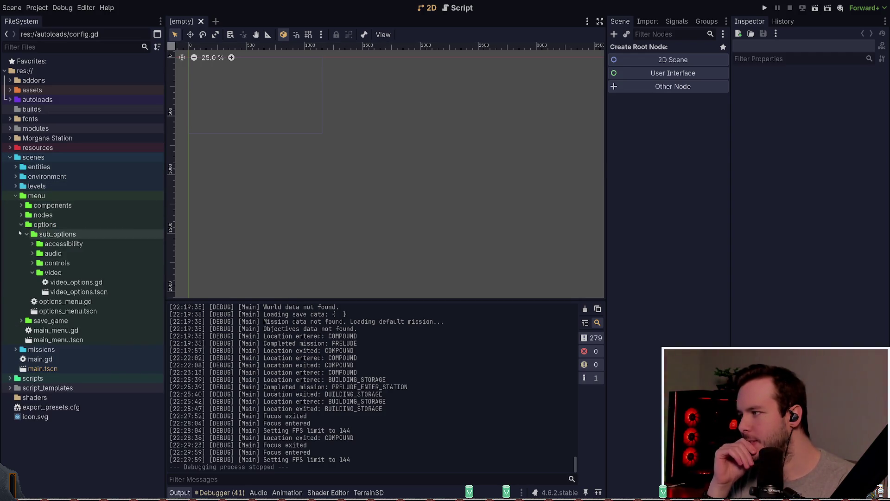
left_click(13, 196)
left_click(9, 186)
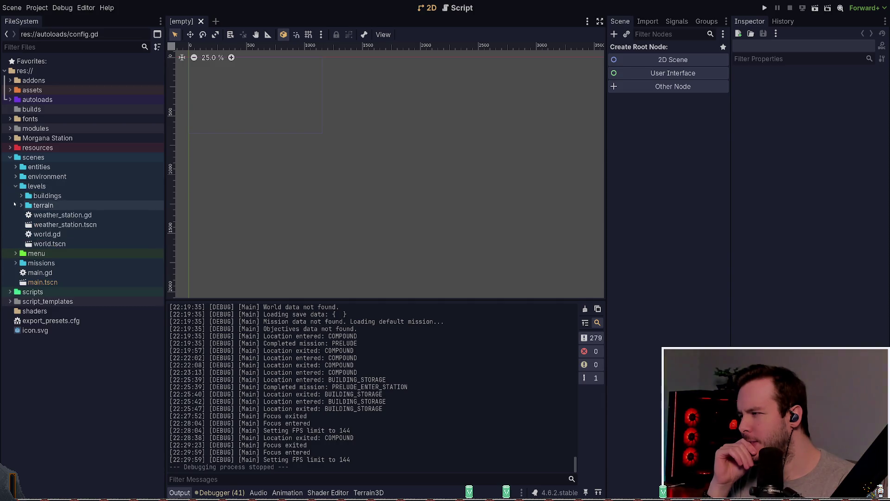
left_click(41, 243)
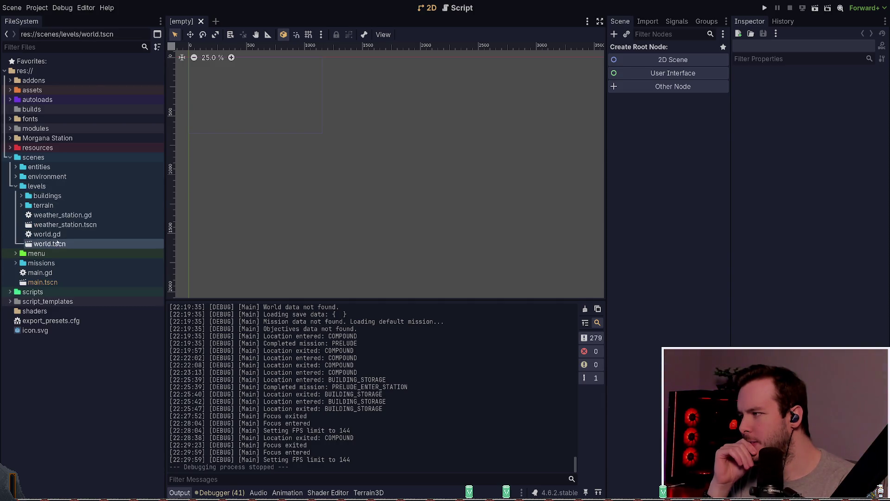
double_click(56, 240)
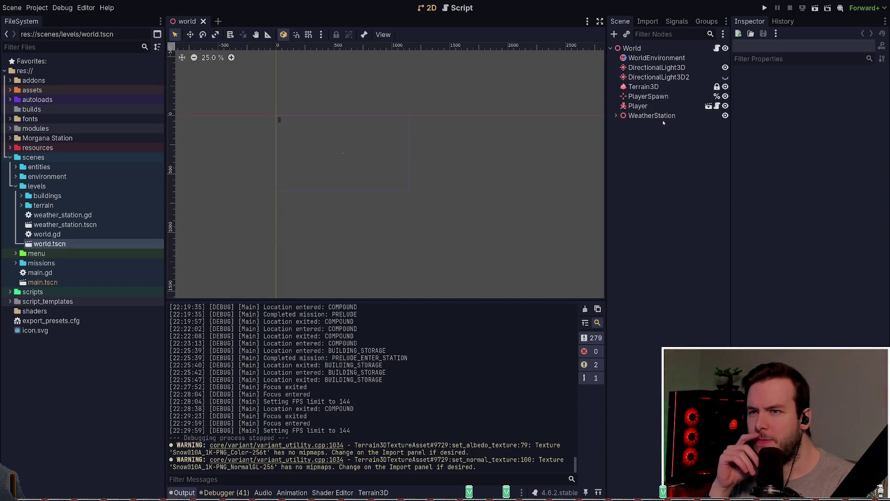
left_click(649, 87)
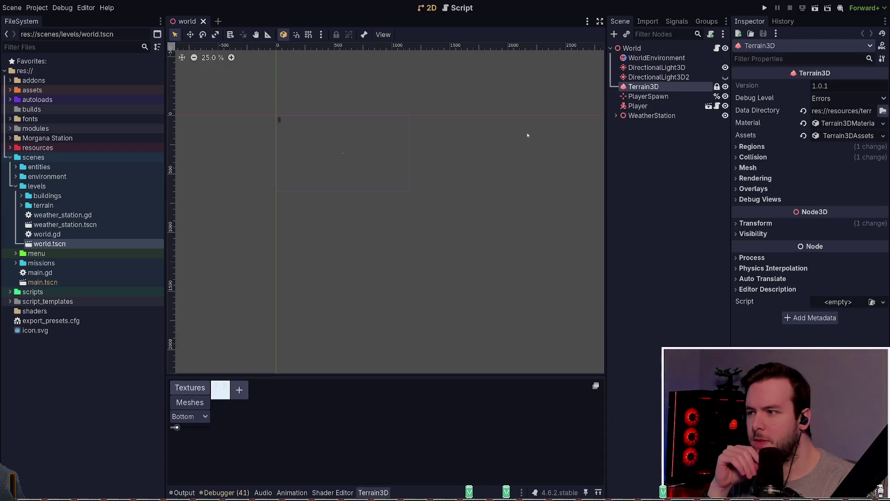
left_click_drag(315, 159, 369, 156)
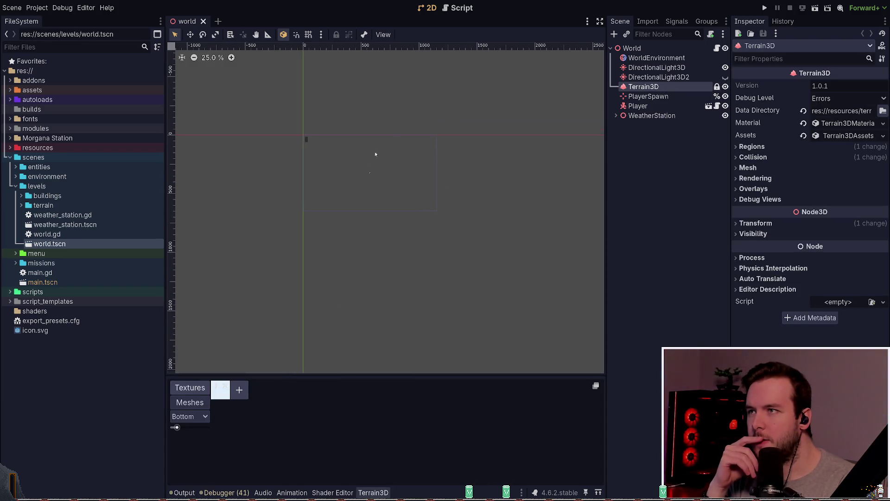
Step: Enable the 3D Editor feature in the active '3D' editor feature profile
left_click(85, 8)
left_click(114, 92)
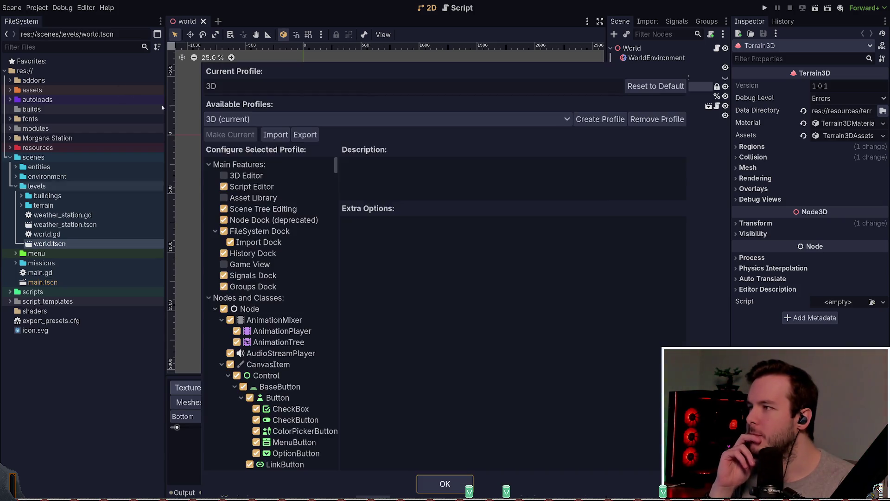
left_click(453, 477)
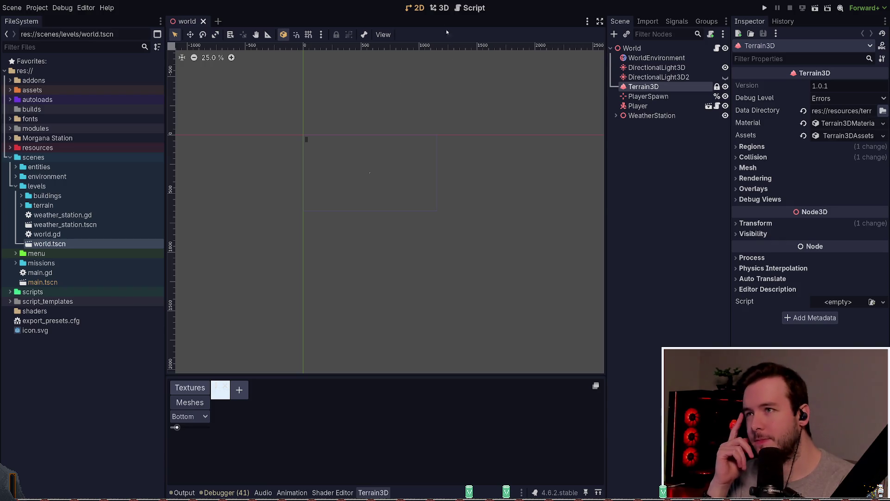
Step: Switch world.tscn to the 3D view and fly the camera around the Big House and terrain
key("ctrl+F2")
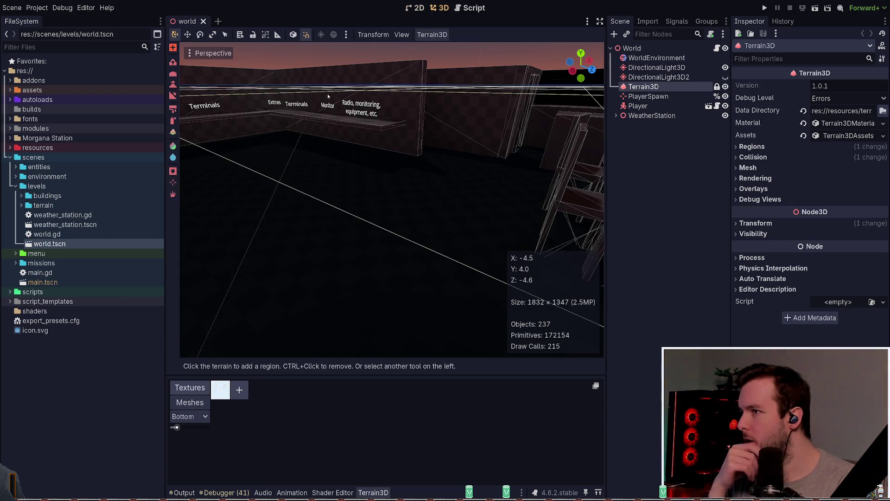
scroll(461, 151, "down", 15)
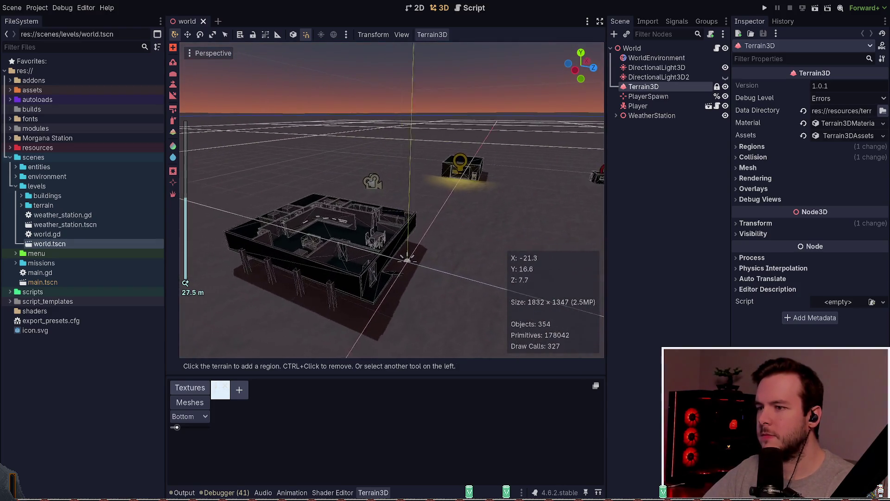
key("w")
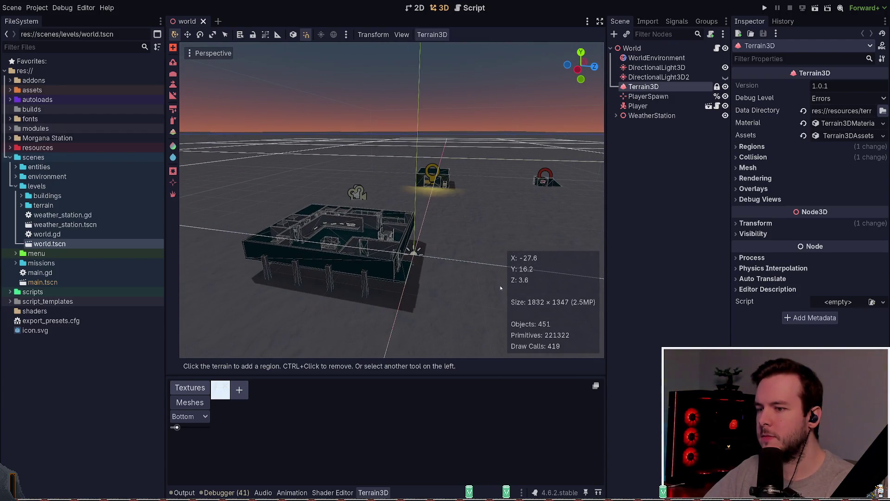
key("d")
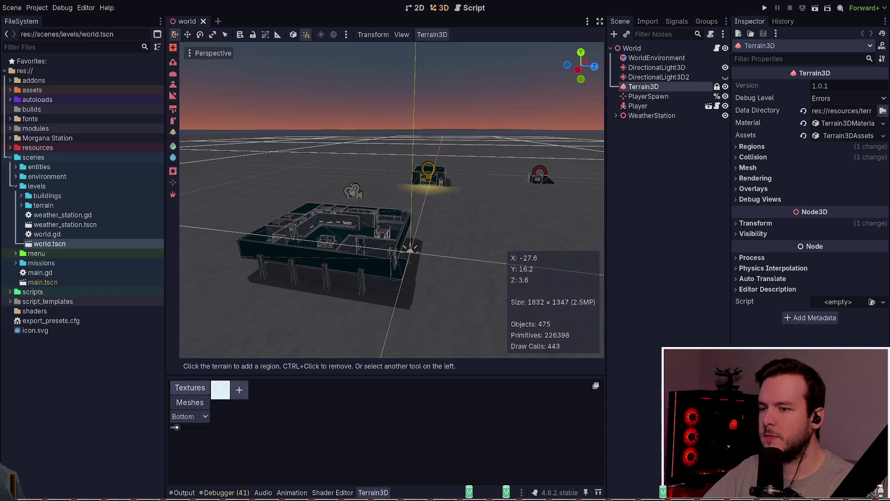
key("a")
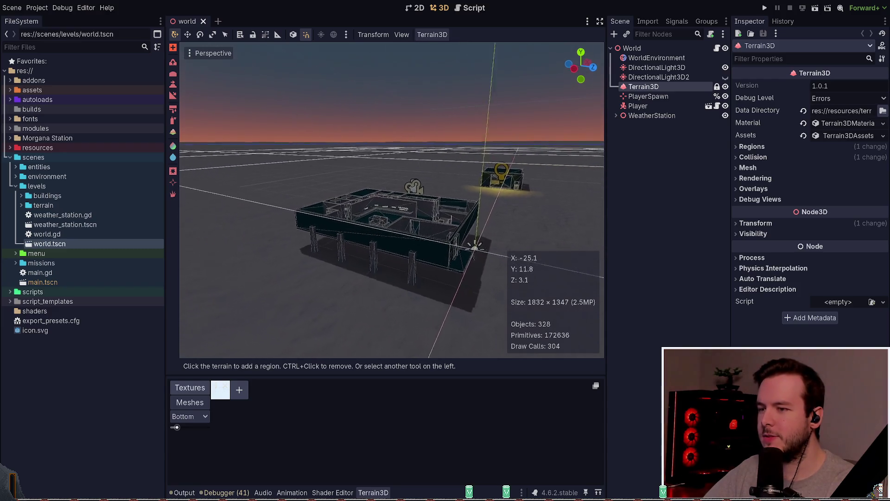
key("w")
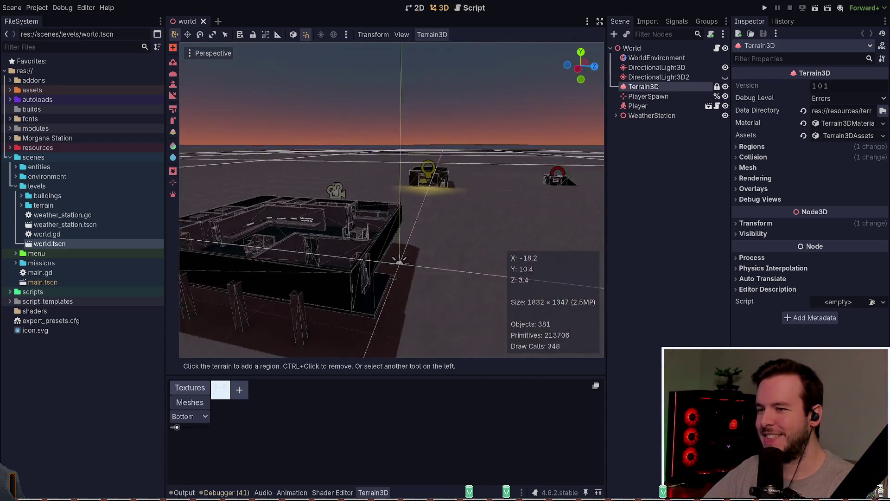
key("d")
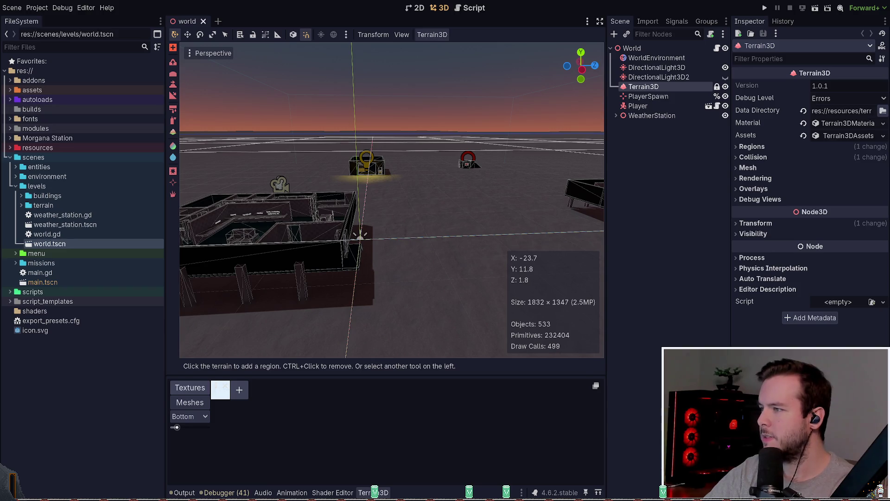
Step: Switch from Godot to Obsidian's Morgana Station - GDD note with its Buildings photos
key("alt+Tab")
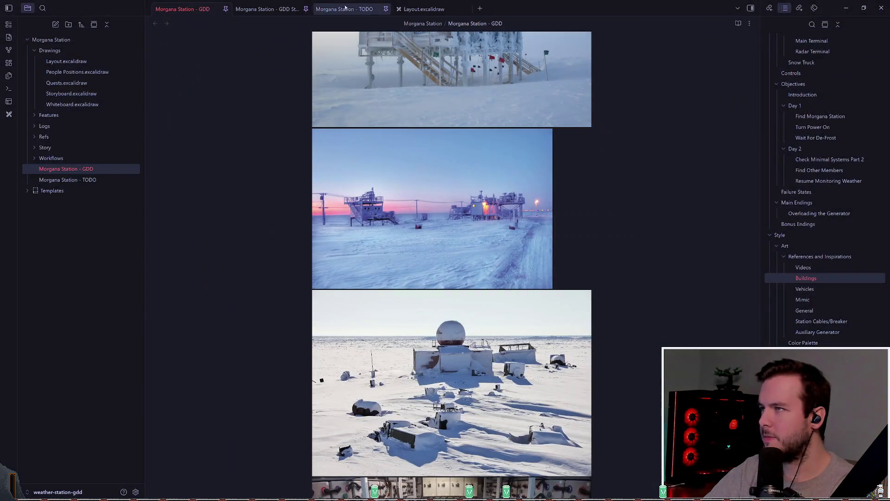
Step: From the GDD Story note, glance at the Storyboard and Whiteboard drawings, then reopen Layout.excalidraw
left_click(286, 9)
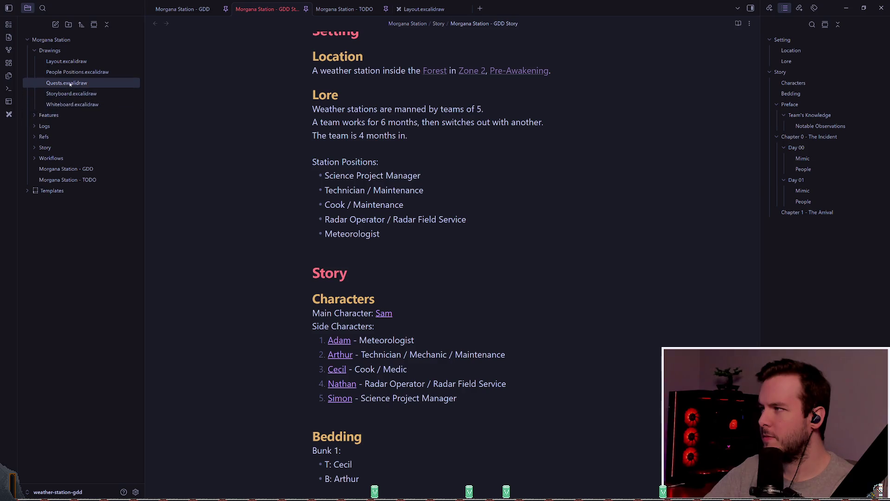
left_click(68, 65)
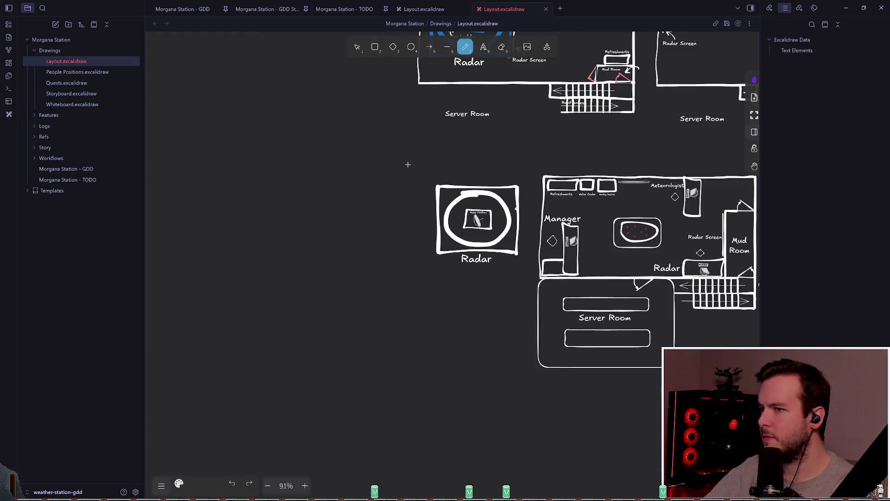
scroll(407, 165, "right", 5)
scroll(407, 165, "up", 3)
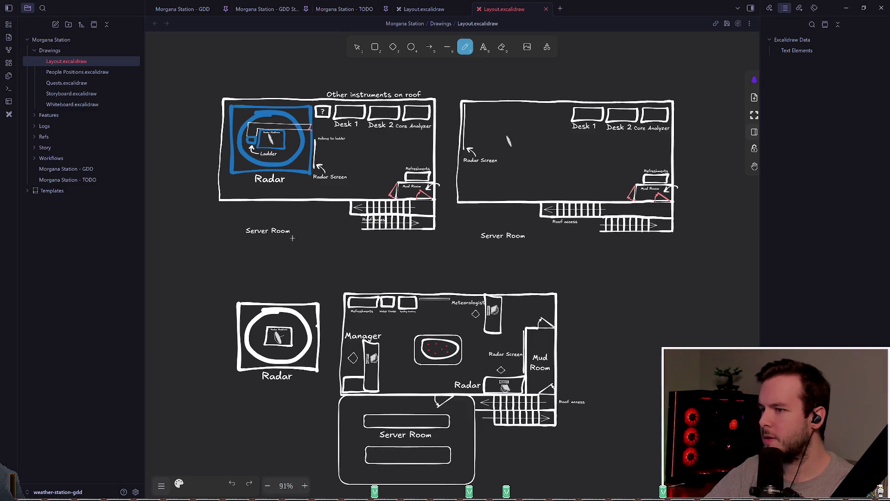
left_click(77, 96)
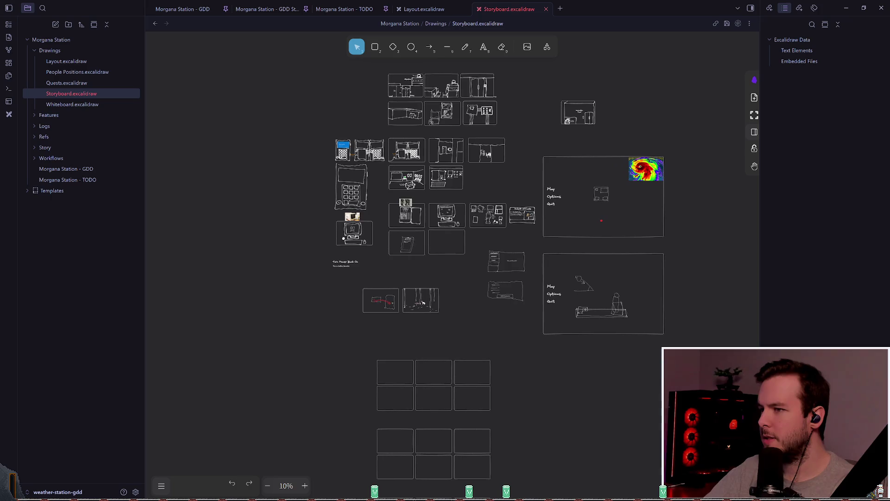
left_click(73, 105)
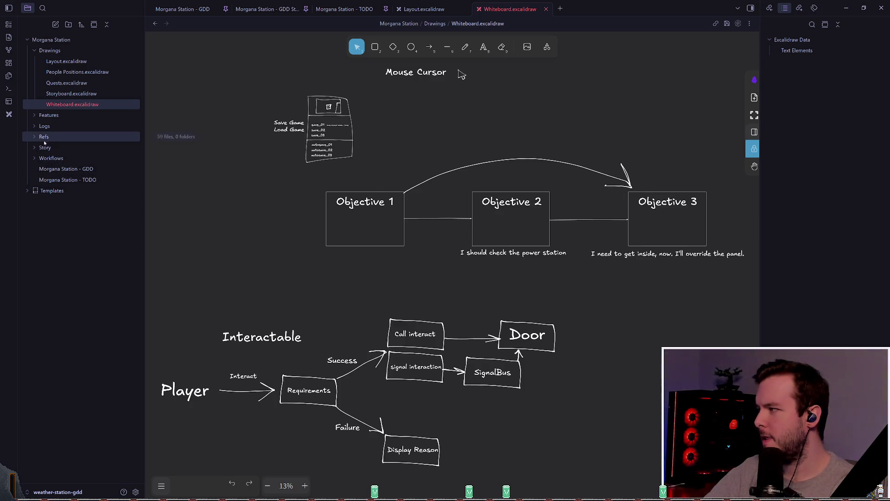
left_click(73, 62)
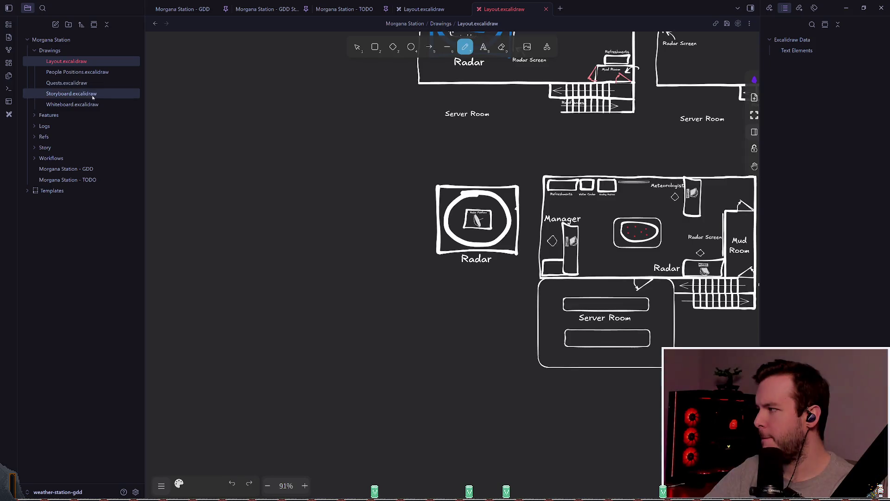
Step: Nudge the room layouts on the canvas and show the Station site map in the other Layout view
scroll(408, 246, "right", 5)
scroll(409, 245, "up", 2)
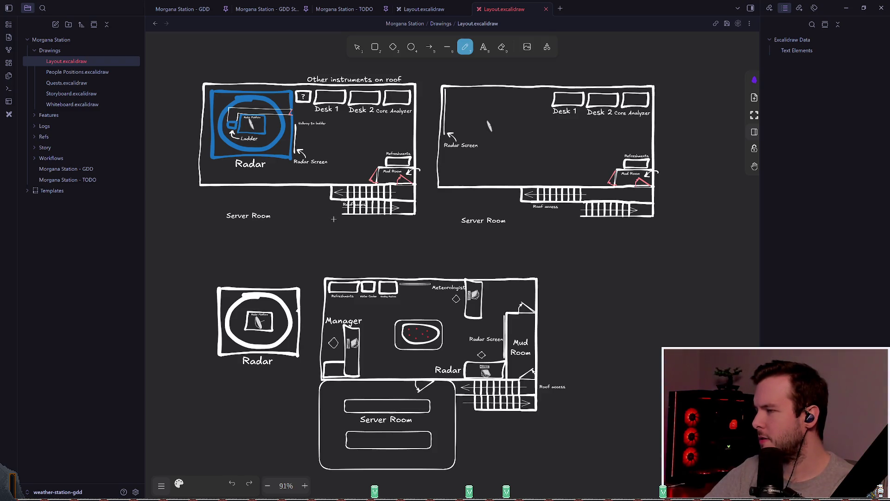
left_click_drag(333, 220, 345, 216)
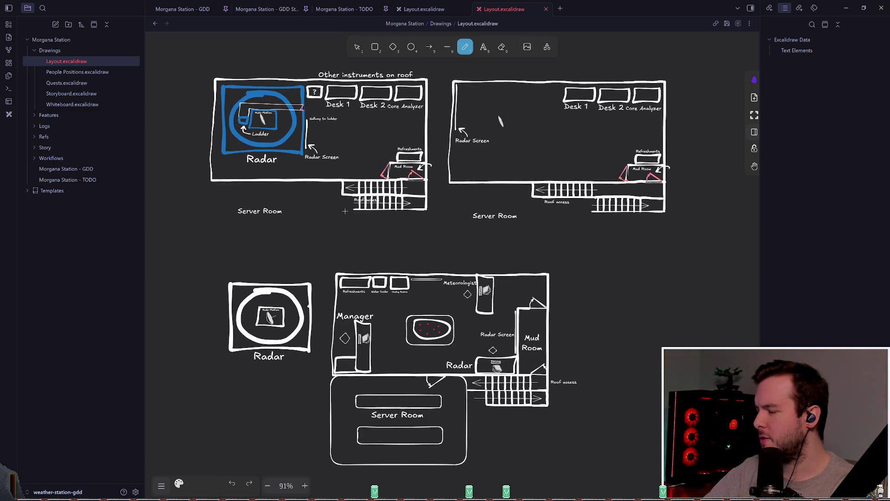
left_click(432, 9)
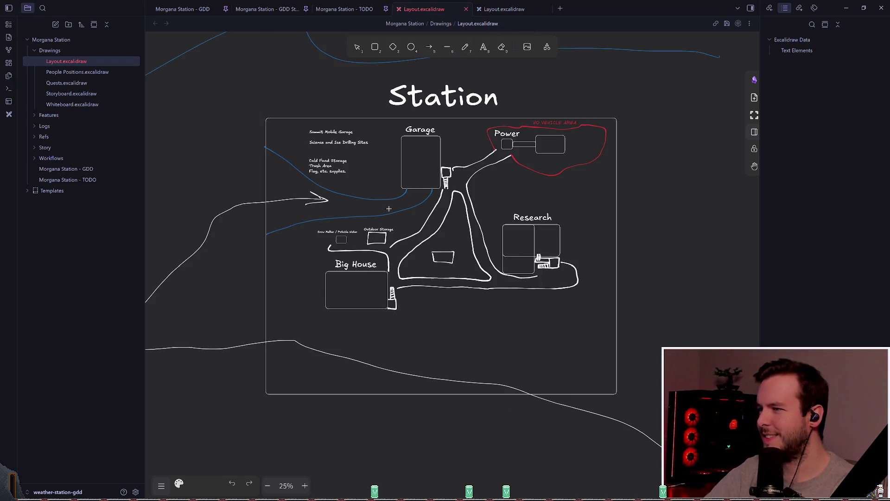
Step: Close the duplicate Layout tab, leaving one Station site map zoomed to about 40%
key("p")
scroll(389, 210, "up", 2)
scroll(385, 211, "down", 5)
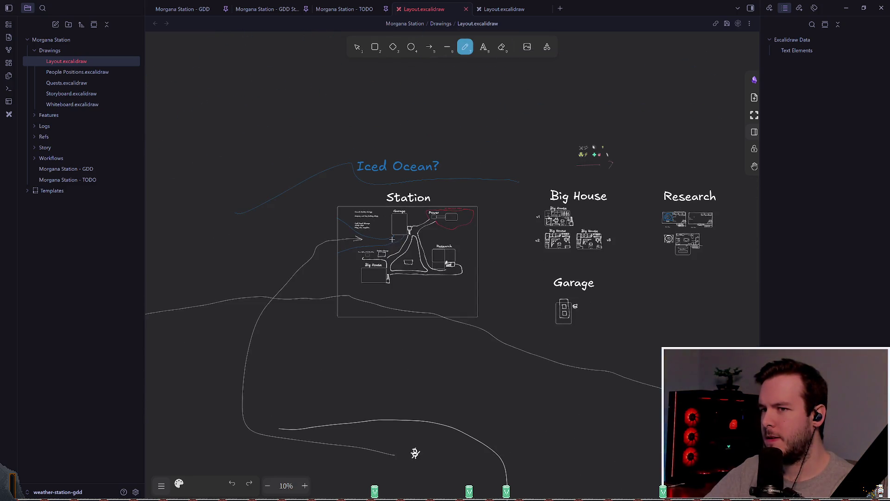
scroll(389, 237, "up", 5)
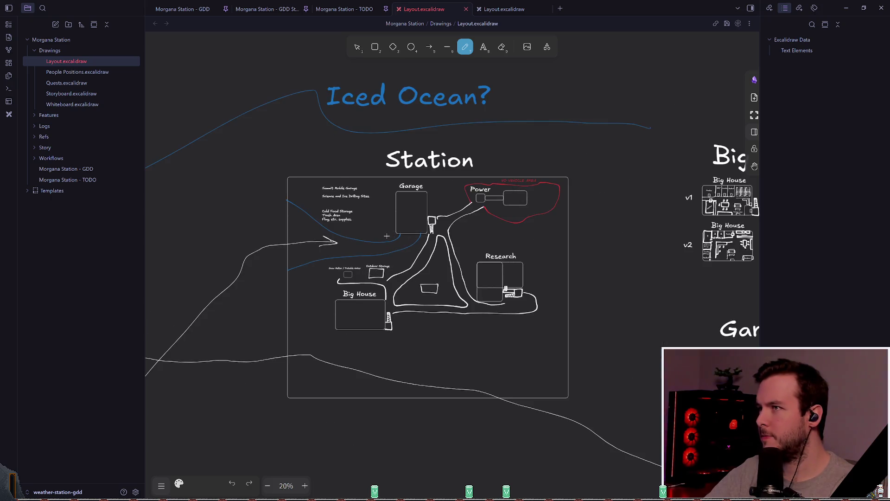
left_click(533, 9)
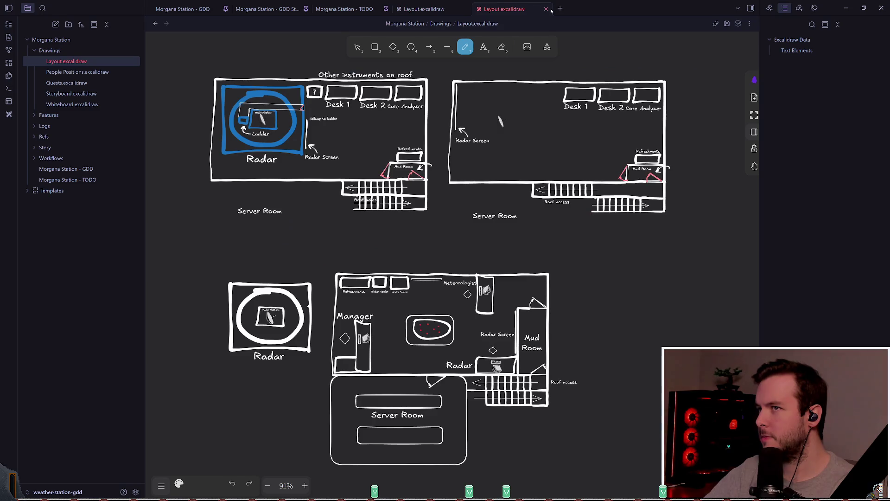
left_click(548, 9)
scroll(340, 153, "up", 3)
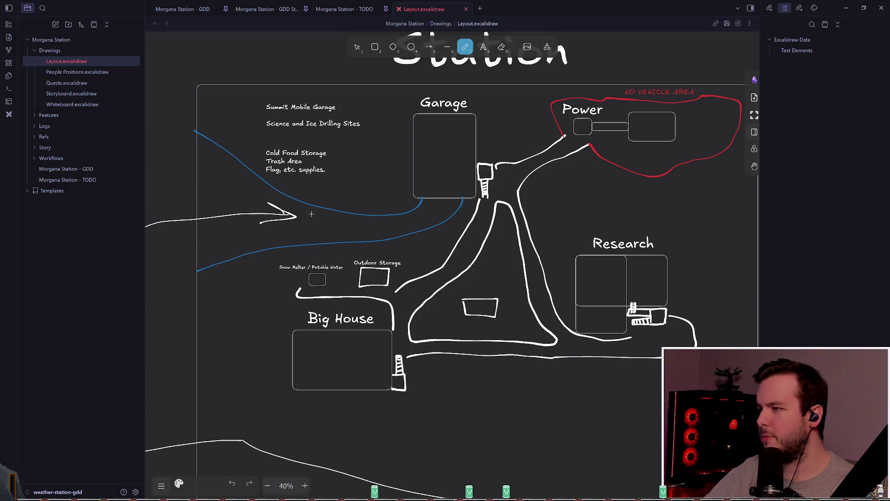
Step: Set the stroke to white and sketch a small hat-shaped marker past the approach arrow
left_click_drag(312, 214, 399, 195)
scroll(400, 195, "up", 5)
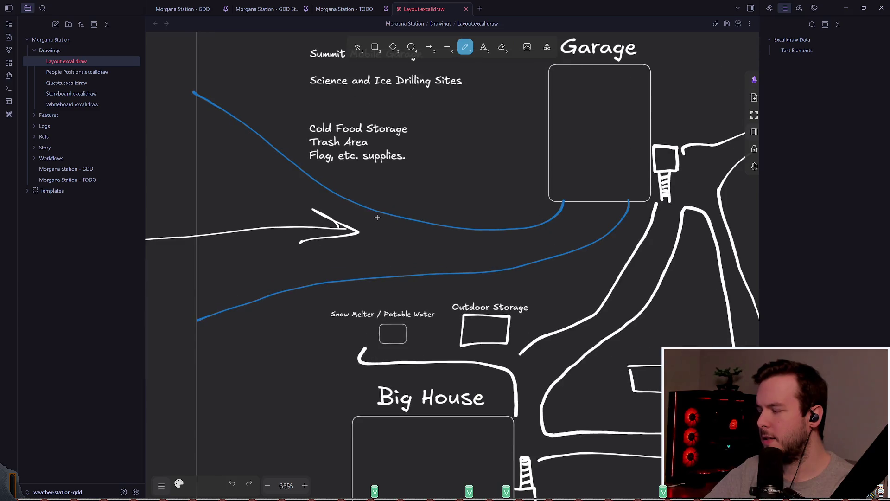
scroll(356, 236, "up", 2)
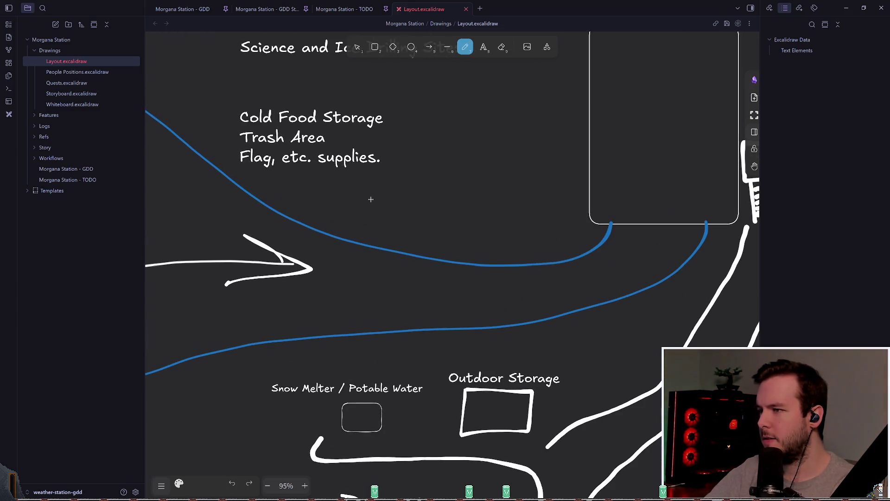
left_click(179, 483)
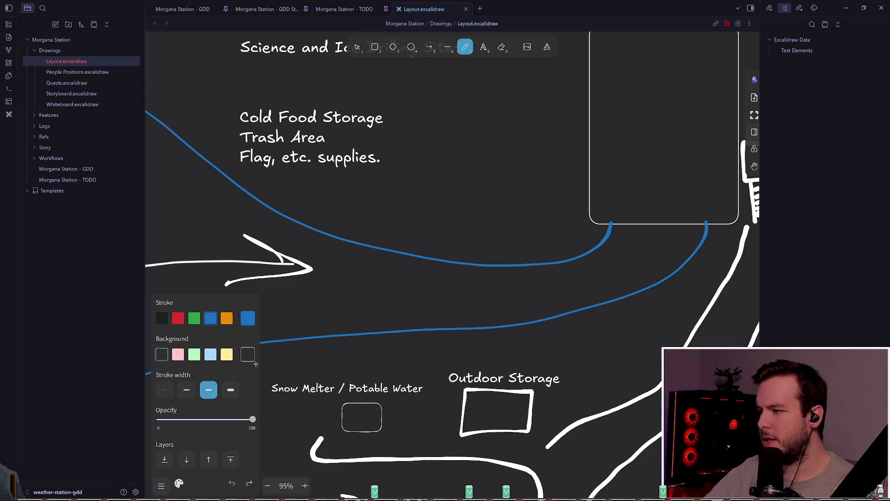
left_click(248, 318)
left_click(336, 329)
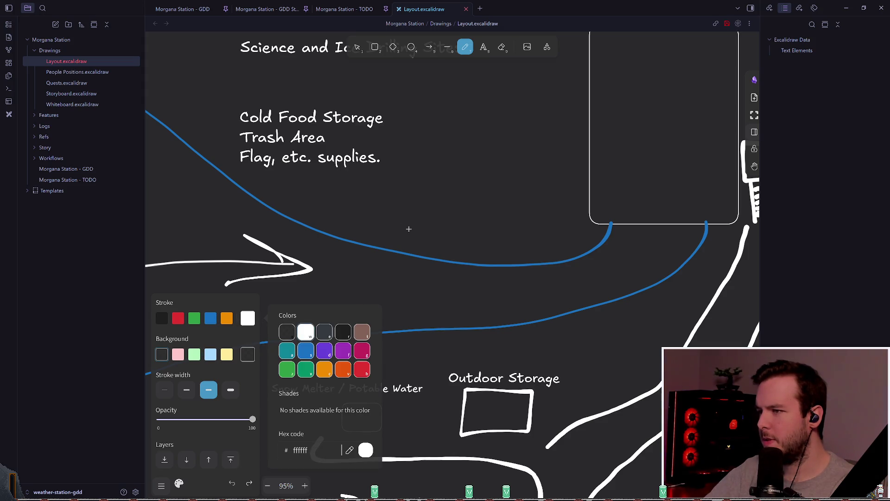
left_click_drag(380, 214, 457, 239)
scroll(458, 238, "up", 2)
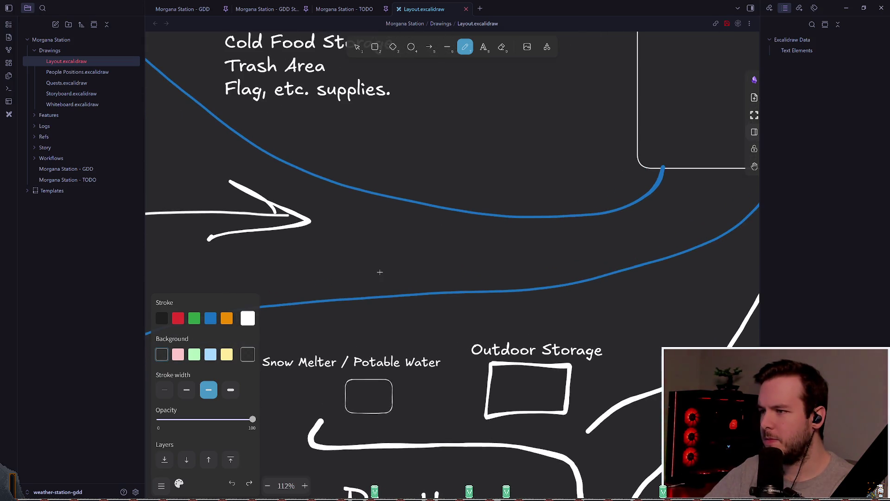
mouse_move(335, 252)
left_mouse_down()
mouse_move(375, 252)
mouse_move(327, 266)
mouse_move(340, 231)
mouse_move(372, 255)
mouse_move(364, 254)
left_mouse_up()
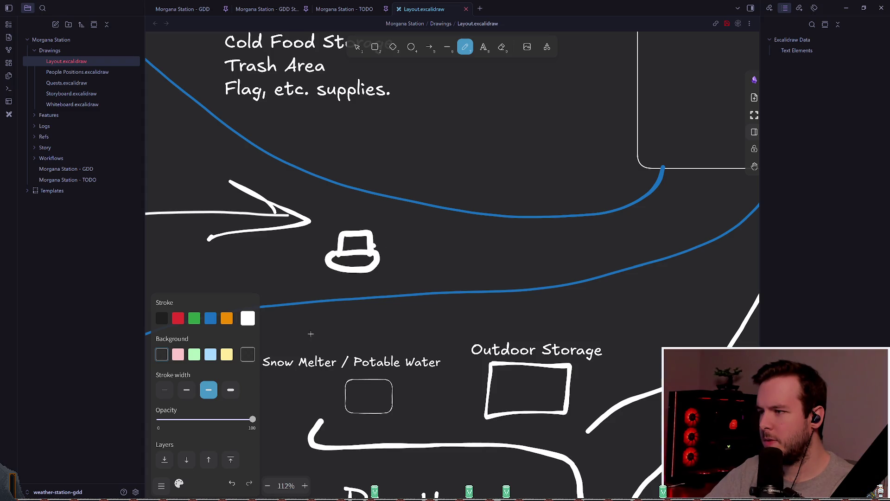
Step: Add a bright yellow light patch on the marker's right side, undoing a stray stroke first
left_click(227, 354)
left_click_drag(379, 243, 403, 232)
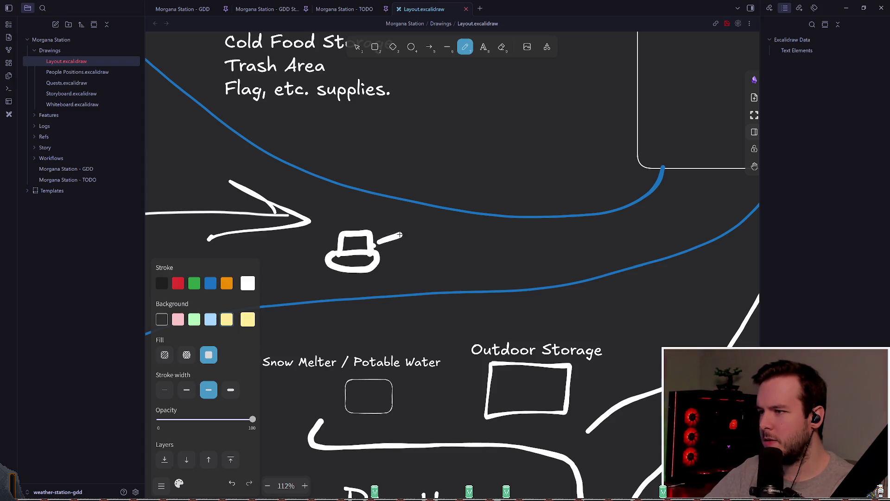
key("ctrl+z")
left_click(249, 320)
left_click(162, 320)
left_click(248, 318)
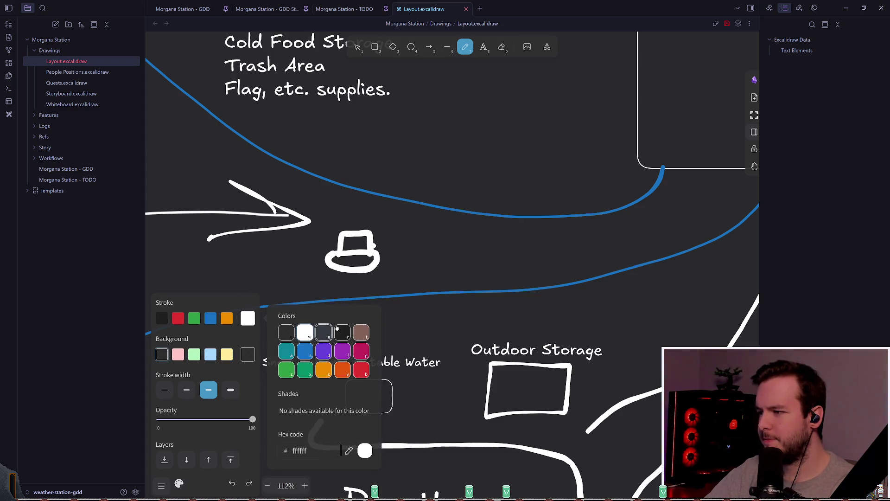
left_click(324, 369)
left_click(324, 411)
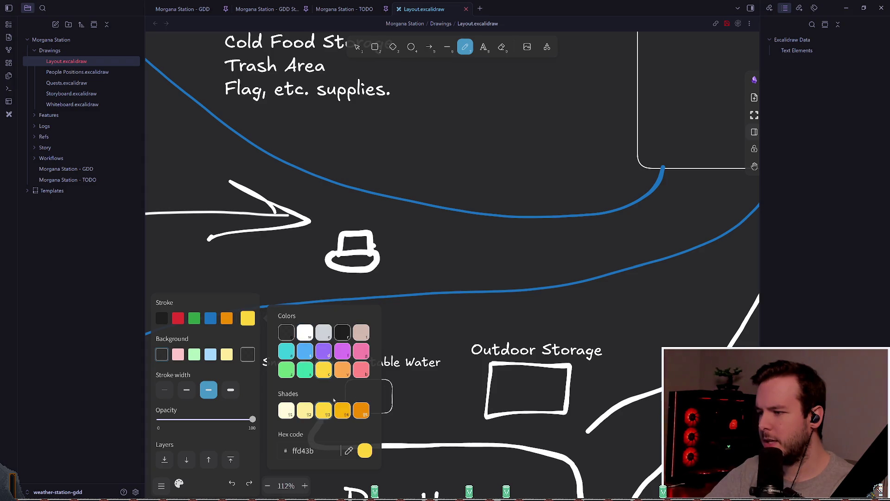
mouse_move(399, 238)
left_mouse_down()
mouse_move(375, 243)
mouse_move(399, 254)
mouse_move(403, 248)
mouse_move(386, 245)
mouse_move(397, 246)
left_mouse_up()
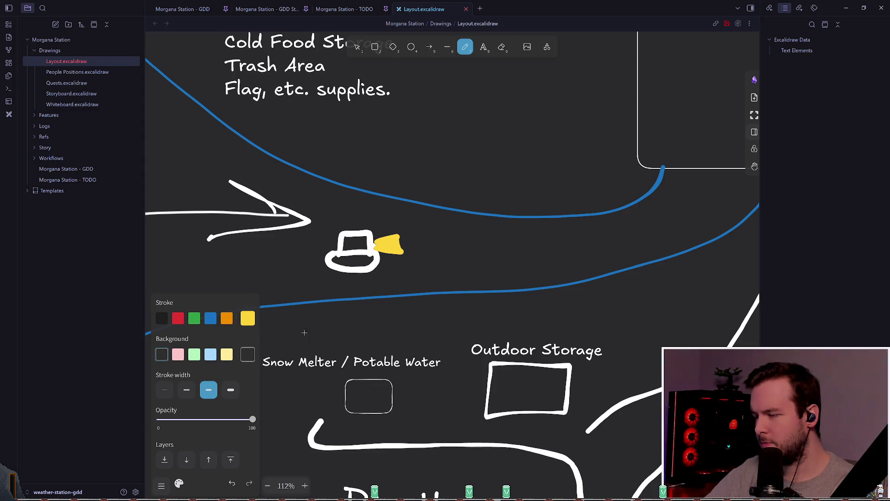
Step: Change the stroke colour to green
left_click(210, 318)
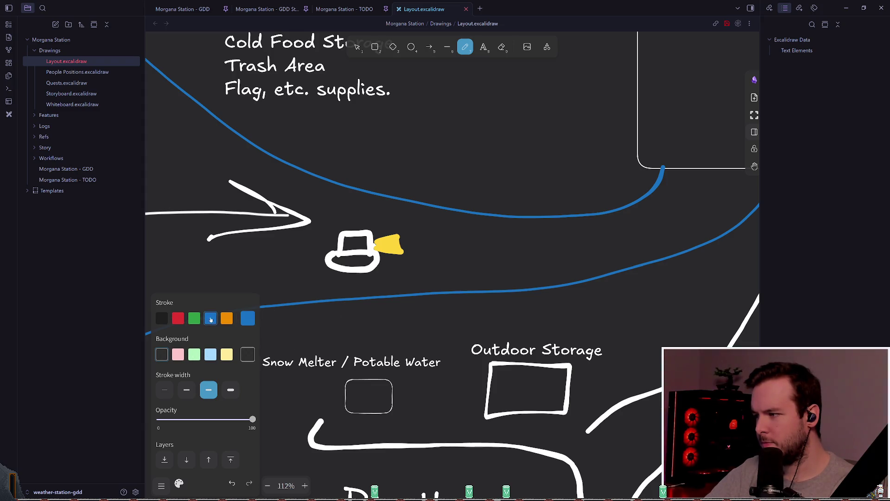
scroll(276, 298, "right", 1)
left_click(194, 319)
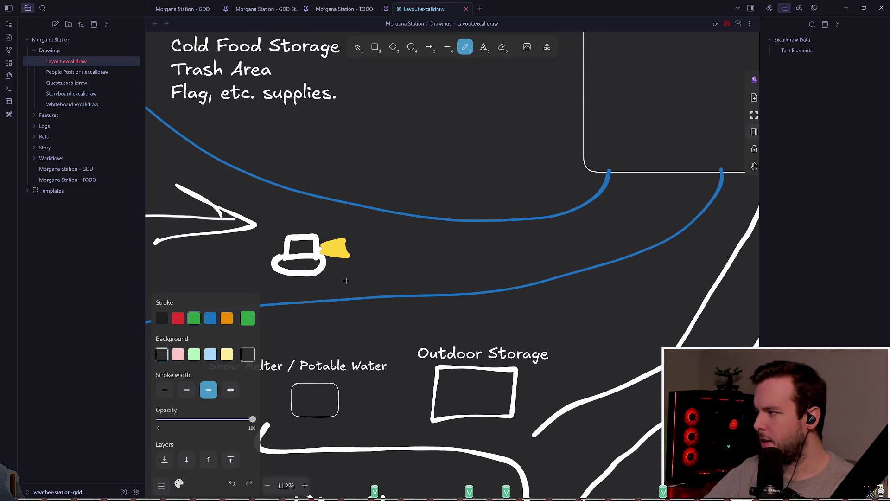
scroll(346, 280, "right", 1)
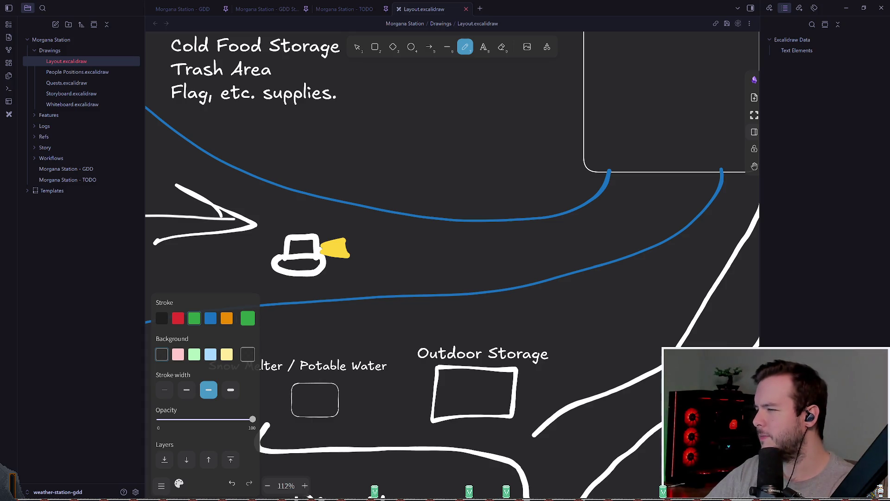
left_click(338, 254)
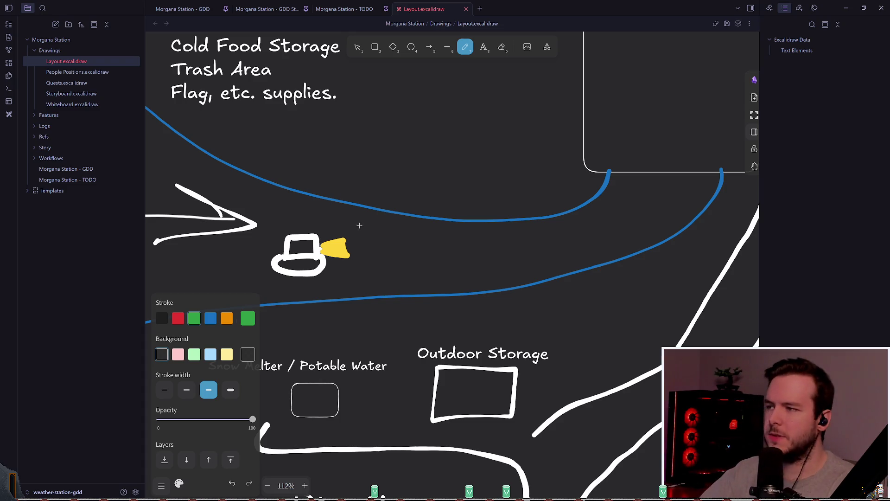
scroll(389, 227, "right", 3)
scroll(427, 213, "right", 1)
scroll(467, 209, "down", 1)
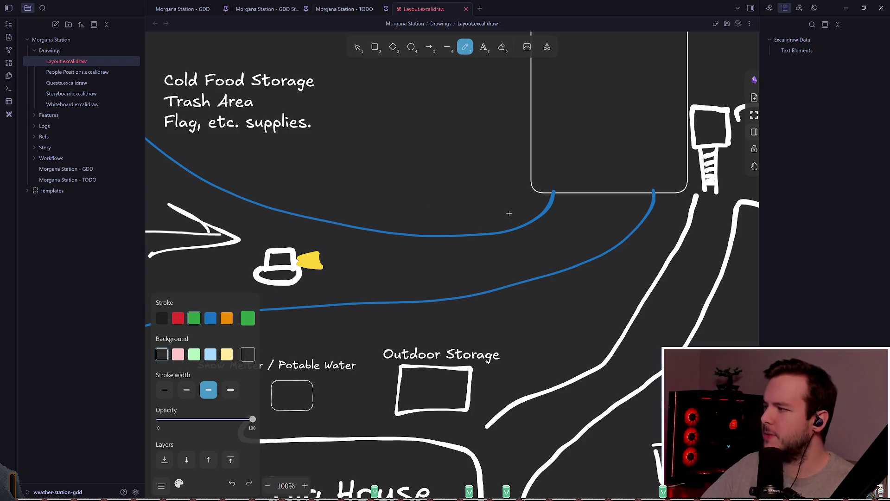
Step: Zoom out and back in on the station site map, then switch to audio_system.gd in Neovim
scroll(551, 191, "right", 3)
scroll(550, 190, "up", 2)
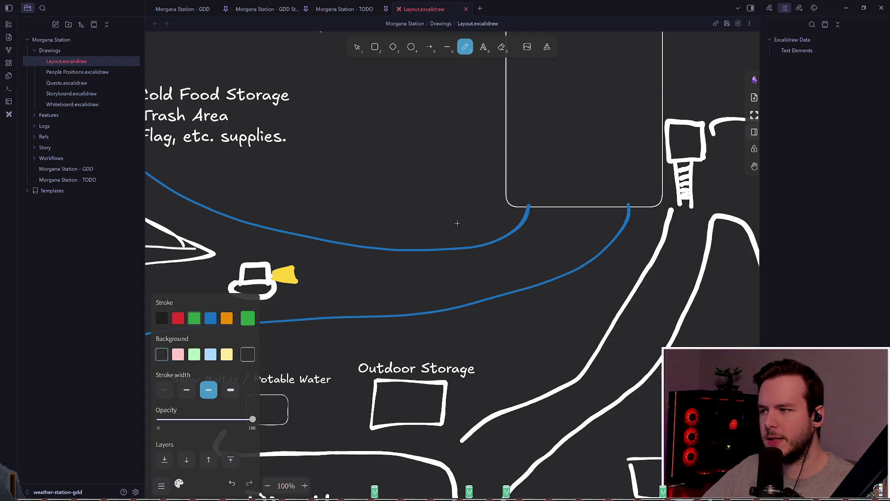
scroll(457, 225, "down", 6)
scroll(457, 219, "up", 4)
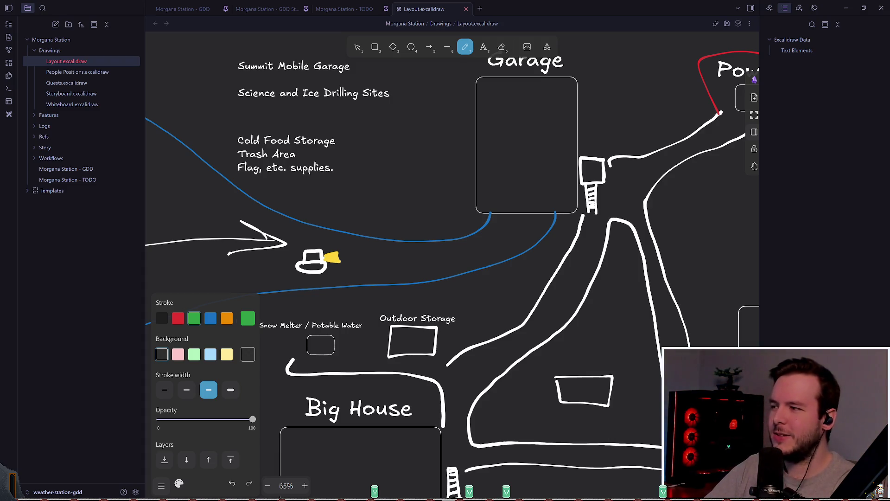
key("alt+Tab")
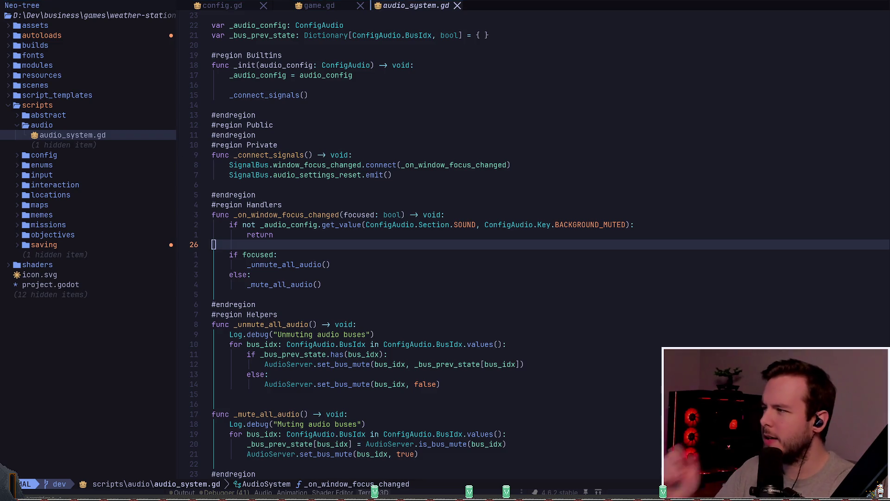
Step: Return to Obsidian and flip through the GDD Story, GDD and TODO notes
key("alt+Tab")
left_click(264, 9)
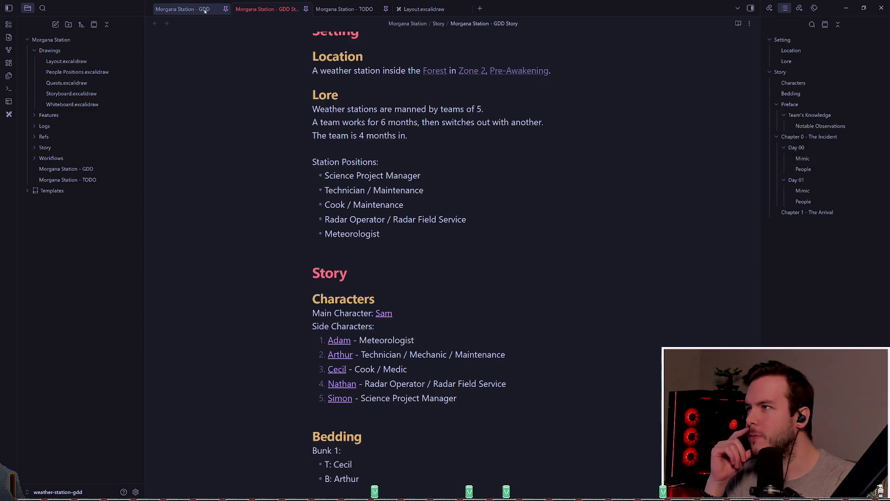
scroll(376, 189, "down", 2)
scroll(375, 190, "up", 2)
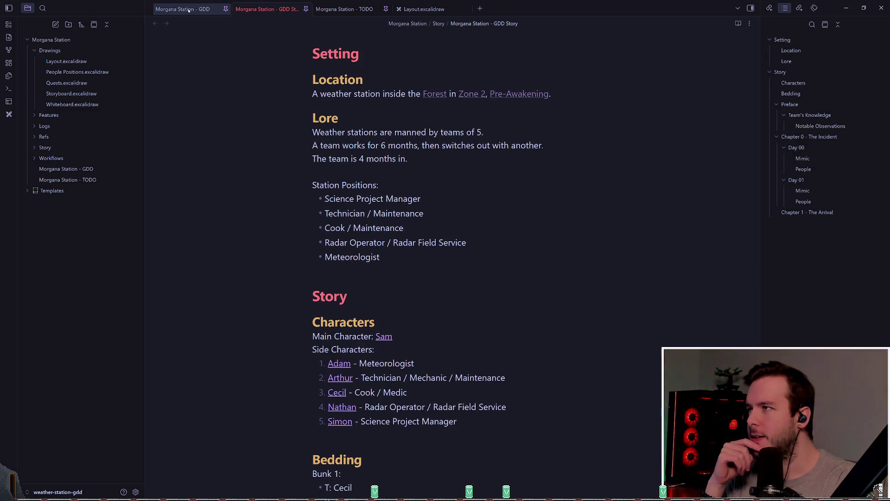
left_click(182, 9)
scroll(509, 184, "down", 5)
left_click(349, 10)
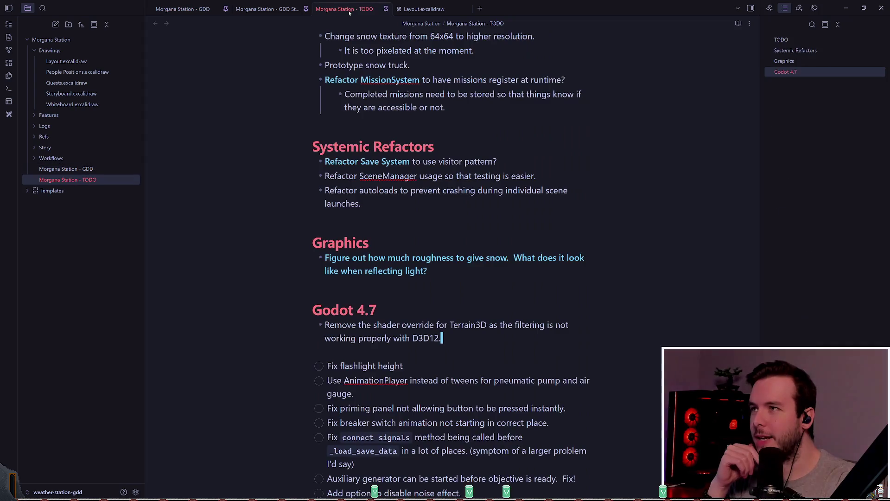
scroll(384, 155, "down", 5)
scroll(384, 155, "up", 3)
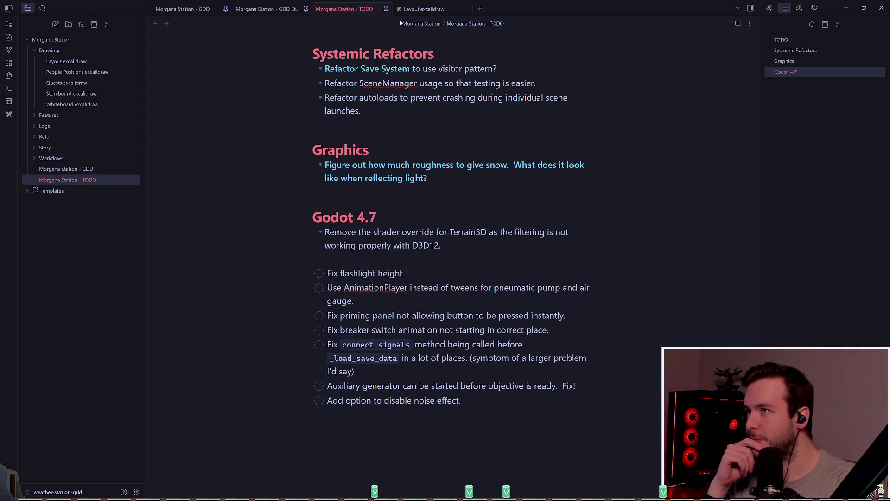
left_click(210, 12)
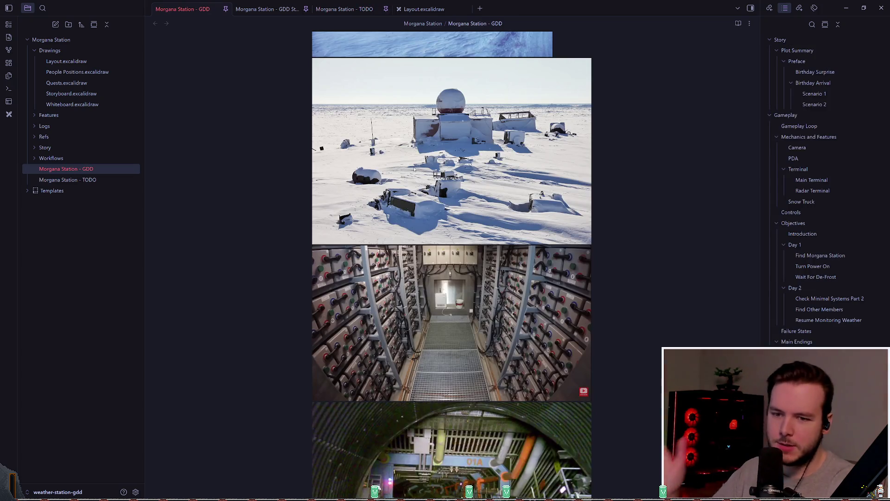
Step: Expand and collapse the Logs, Features, Workflows and Story folders in the file tree
left_click(35, 127)
left_click(34, 127)
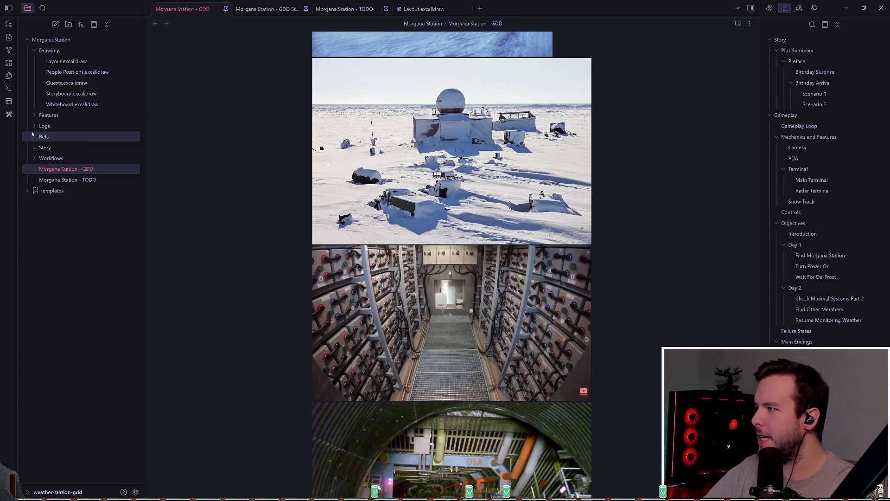
left_click(33, 116)
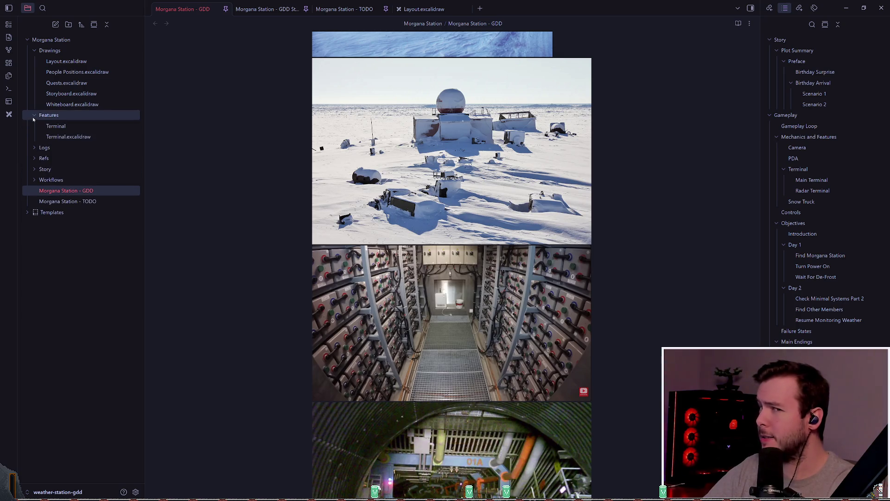
left_click(34, 116)
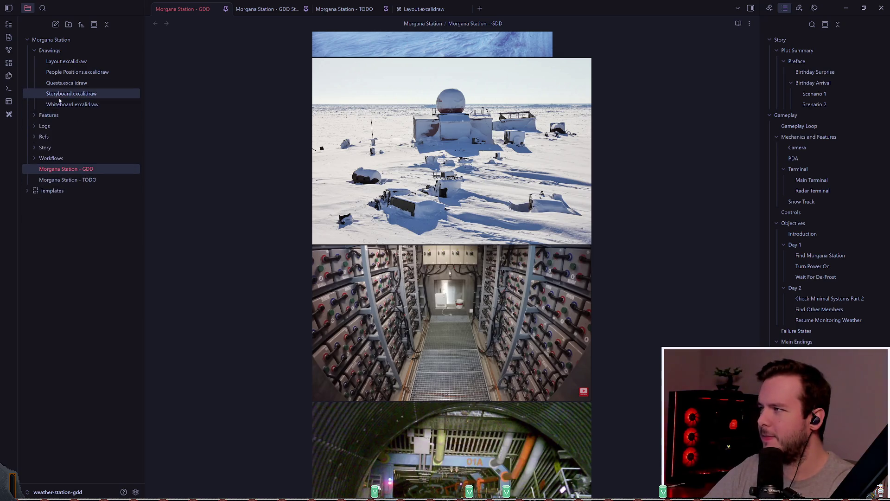
left_click(33, 159)
left_click(34, 159)
left_click(31, 149)
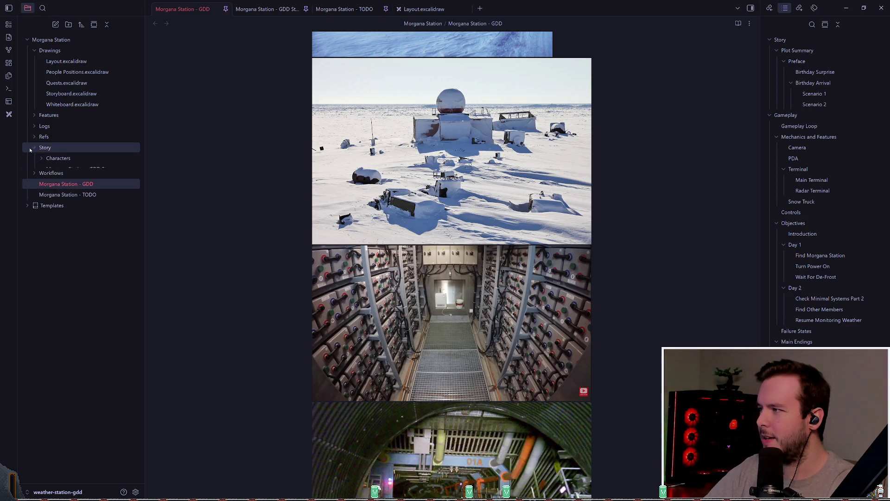
left_click(30, 149)
Step: Reopen the Morgana Station - GDD note and scroll down to its reference photos
left_click(58, 180)
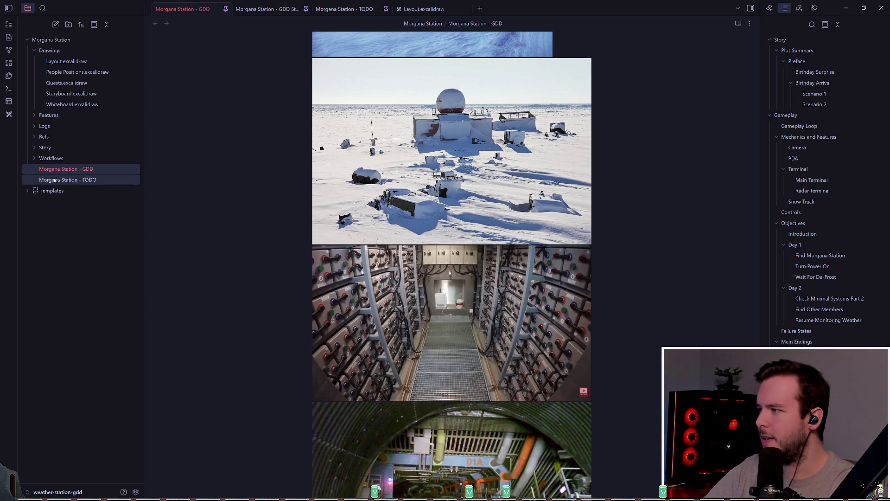
left_click(57, 170)
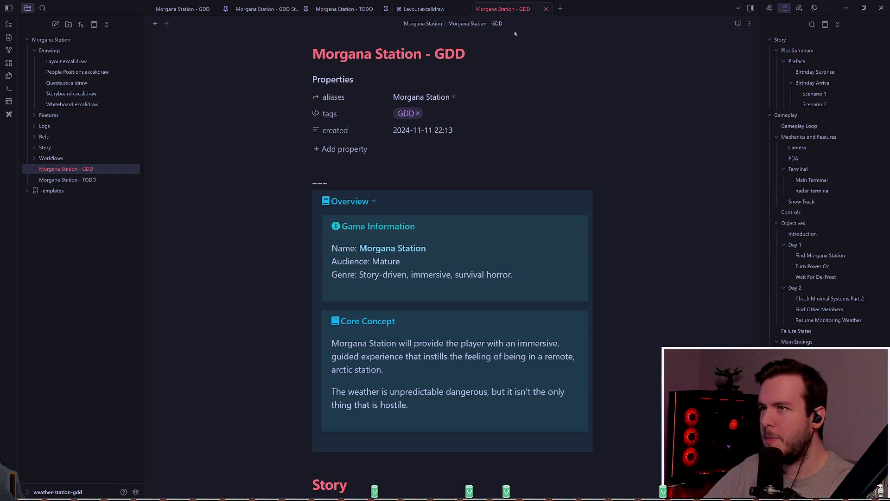
left_click(451, 15)
left_click(182, 9)
scroll(632, 193, "down", 3)
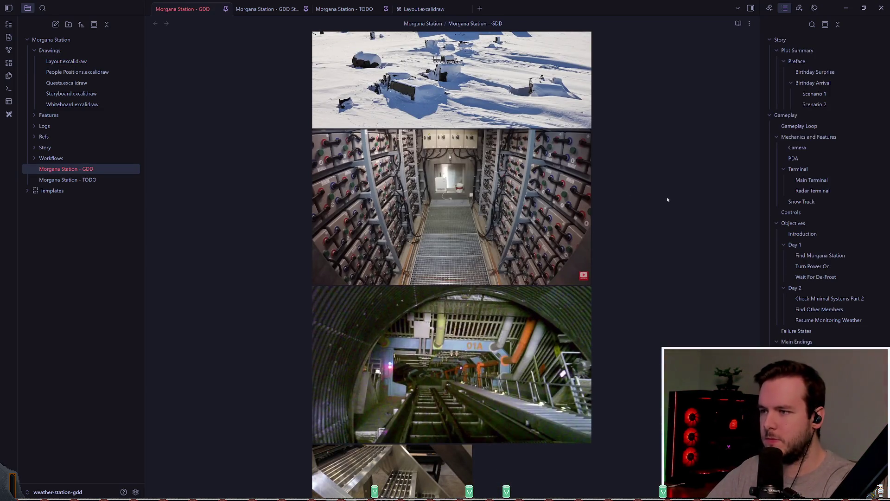
key("ctrl+f")
type("ala")
key("BackSpace")
key("BackSpace")
type("worn")
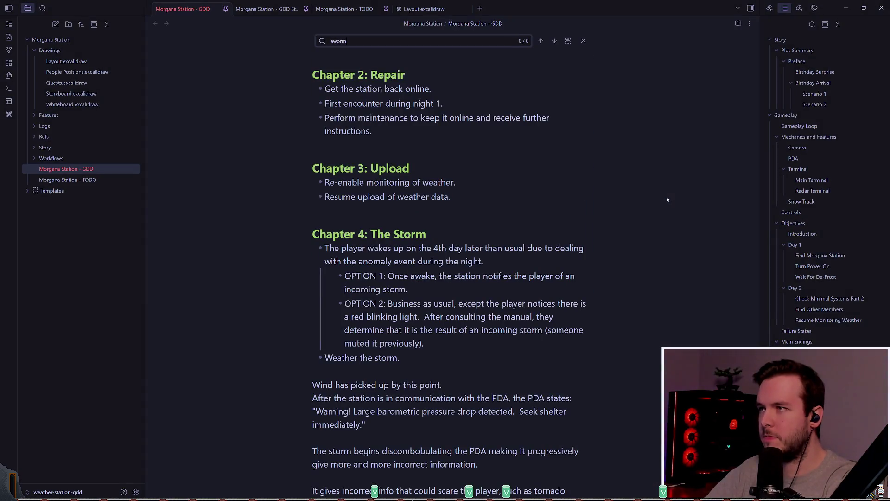
key("Home")
key("Delete")
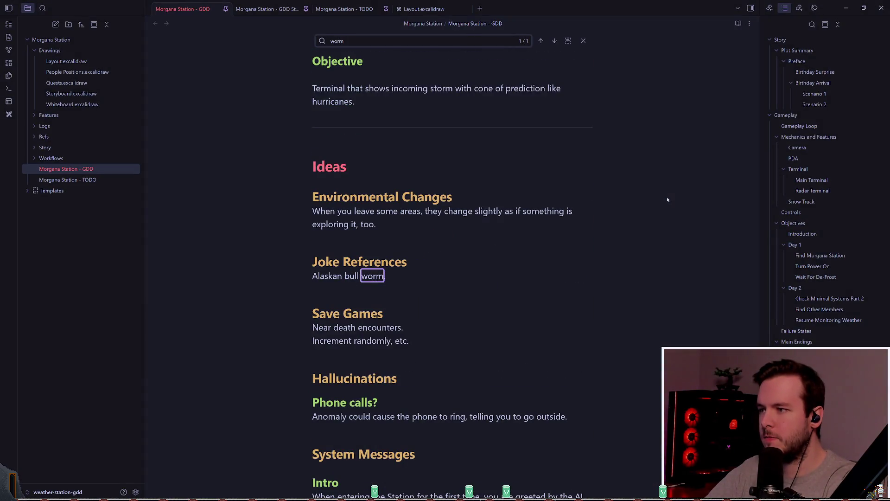
key("Escape")
key("End")
key("shift+Up")
key("shift+Home")
key("End")
scroll(575, 278, "up", 6)
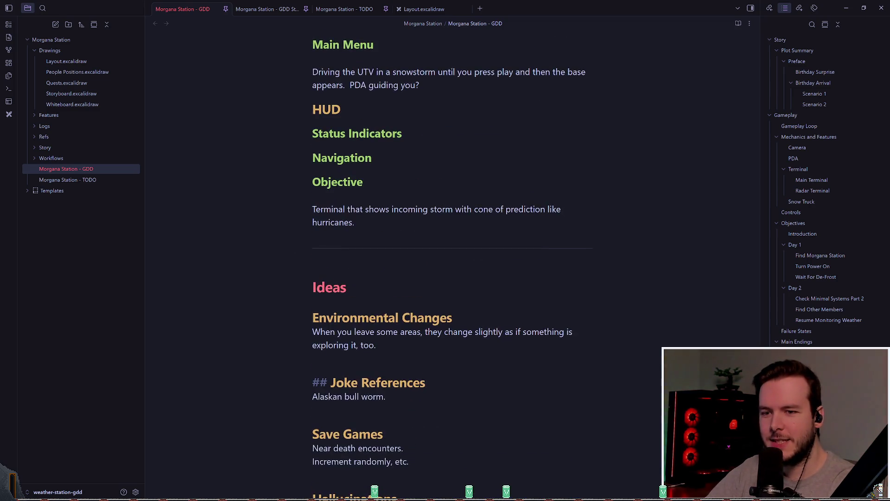
left_click_drag(540, 331, 572, 177)
left_click(644, 278)
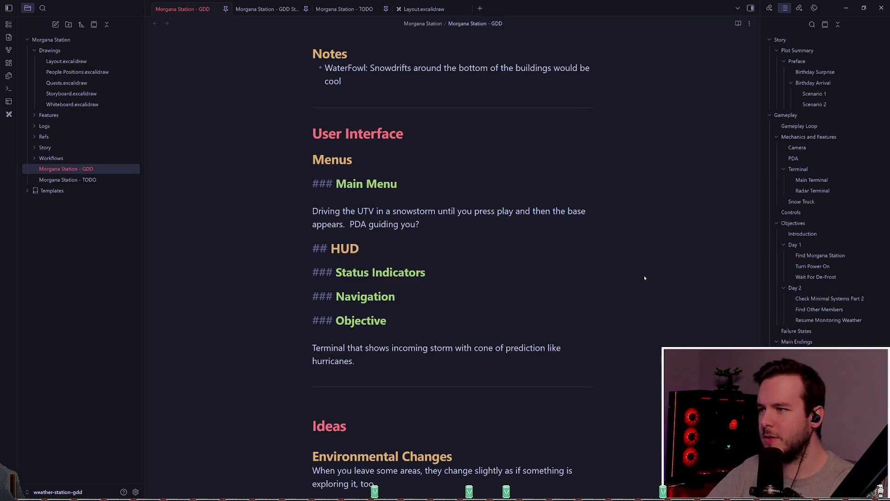
left_click(469, 281)
scroll(469, 280, "up", 2)
scroll(469, 277, "up", 1)
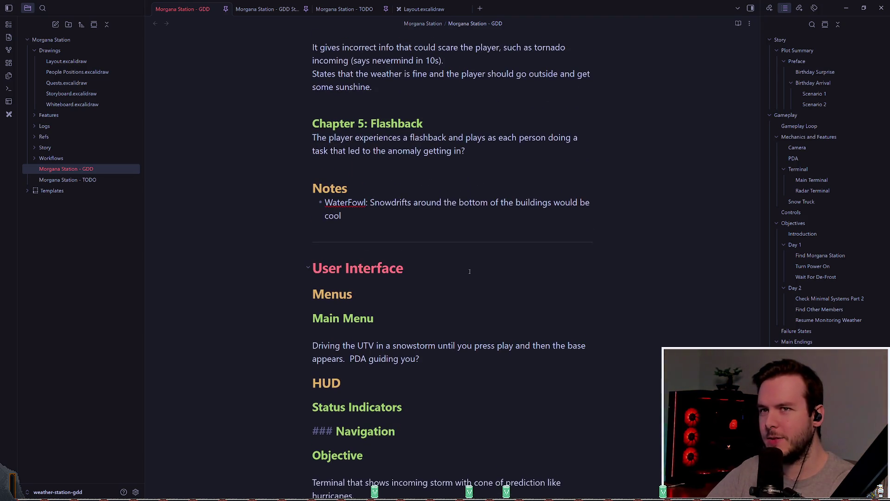
scroll(470, 271, "up", 14)
scroll(498, 283, "up", 20)
left_click(498, 283)
key("Down")
key("Down")
key("Down")
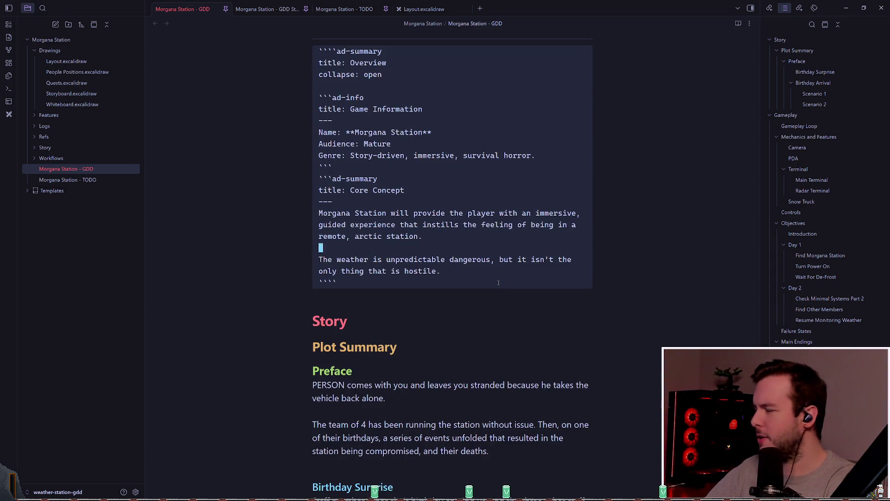
scroll(499, 282, "down", 7)
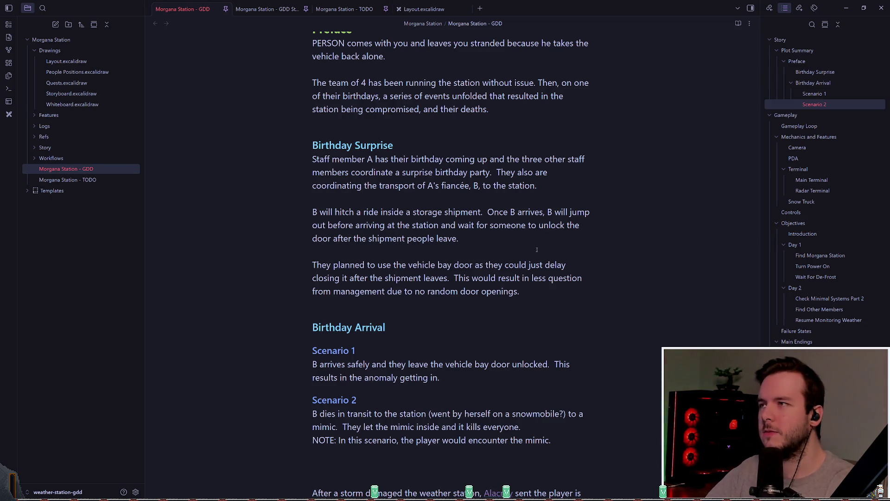
Step: Open Layout.excalidraw, zoom out, switch to the selection tool and check the hat drawing
left_click(418, 9)
scroll(523, 112, "up", 3)
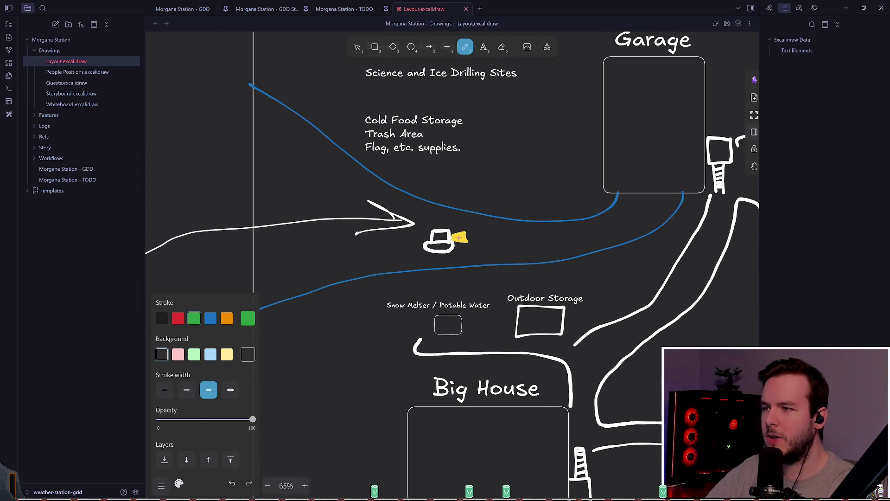
scroll(523, 113, "down", 3)
key("v")
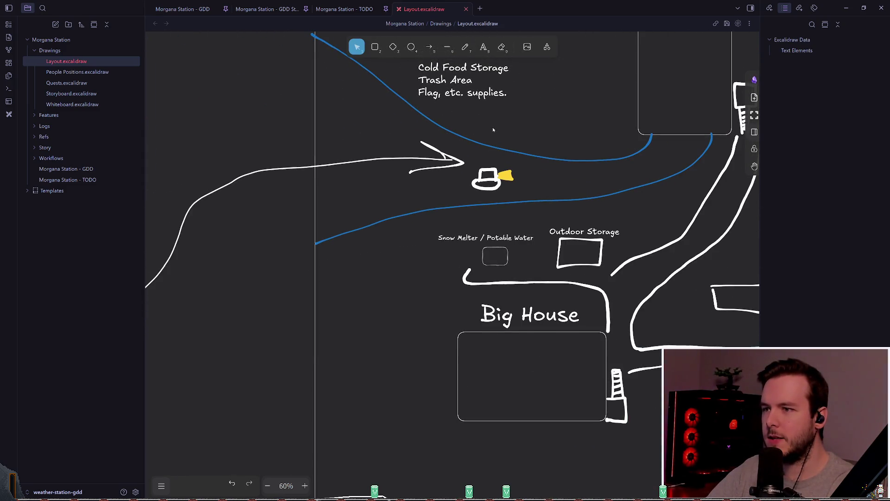
scroll(495, 131, "down", 3)
scroll(463, 145, "right", 2)
left_click(378, 151)
key("Escape")
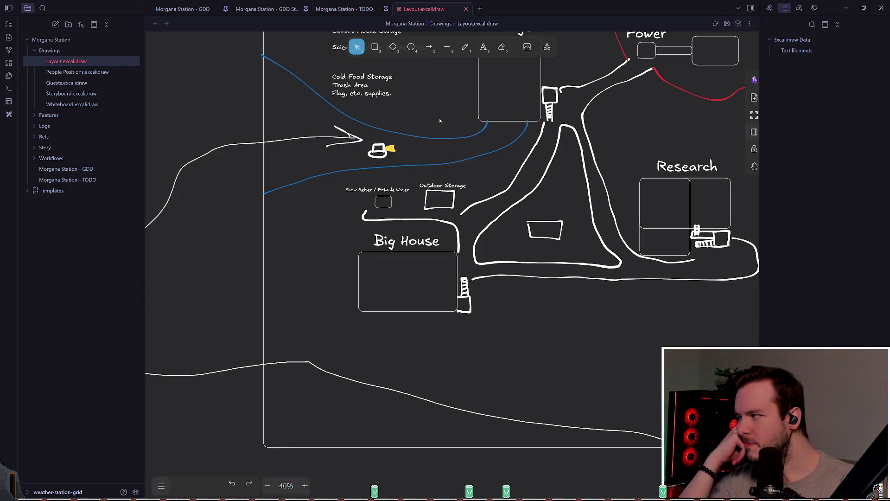
Step: Inspect the element beside the Garage, pan across the site, then switch to audio_system.gd
scroll(416, 146, "right", 3)
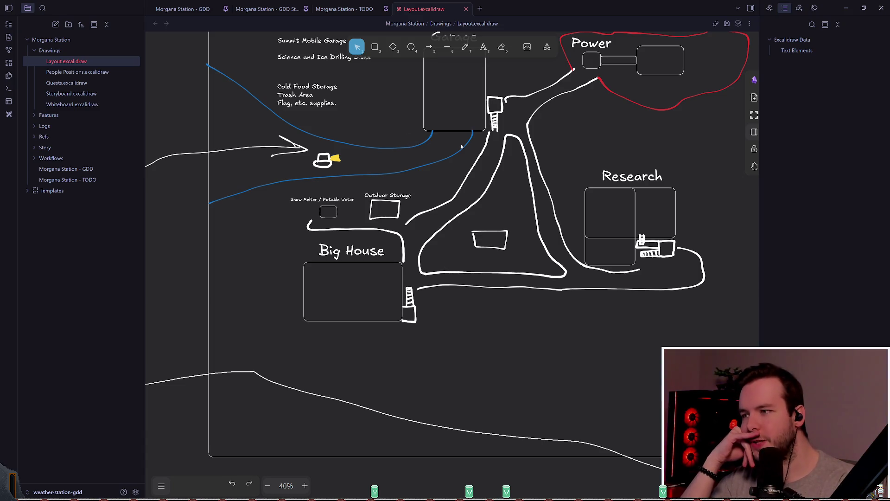
left_click(402, 124)
key("Escape")
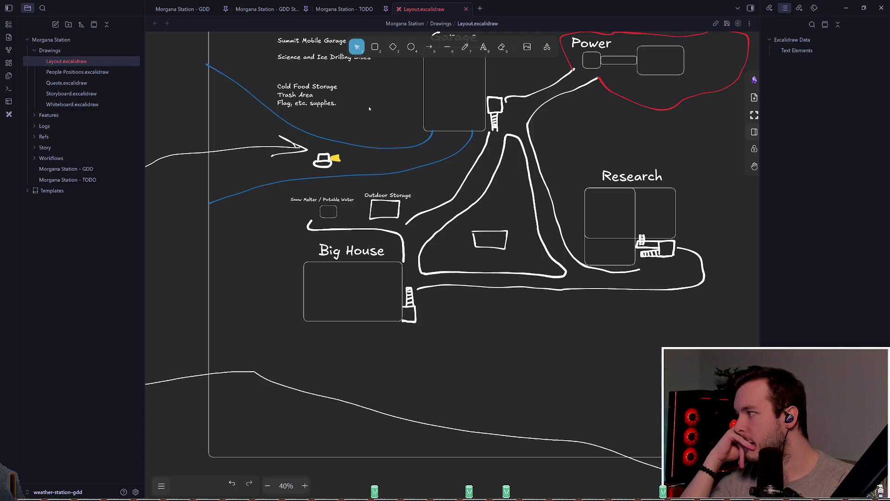
scroll(344, 139, "down", 1)
scroll(325, 148, "right", 3)
scroll(306, 158, "up", 2)
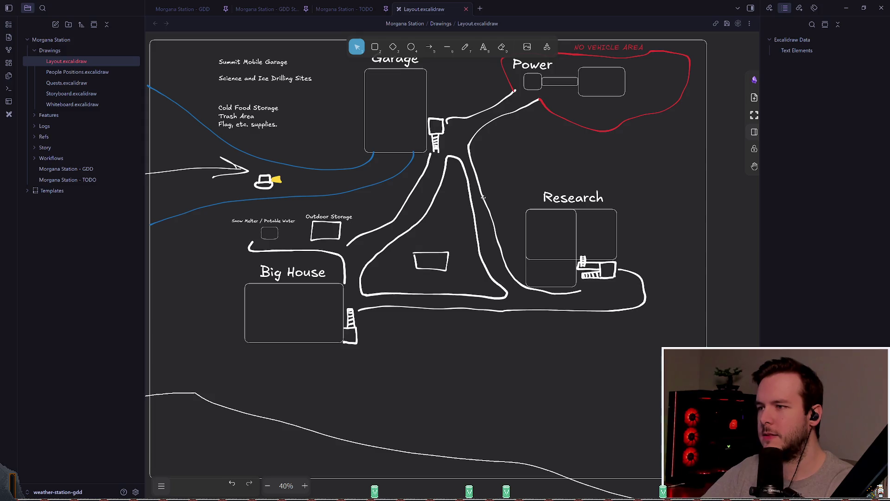
key("alt+Tab")
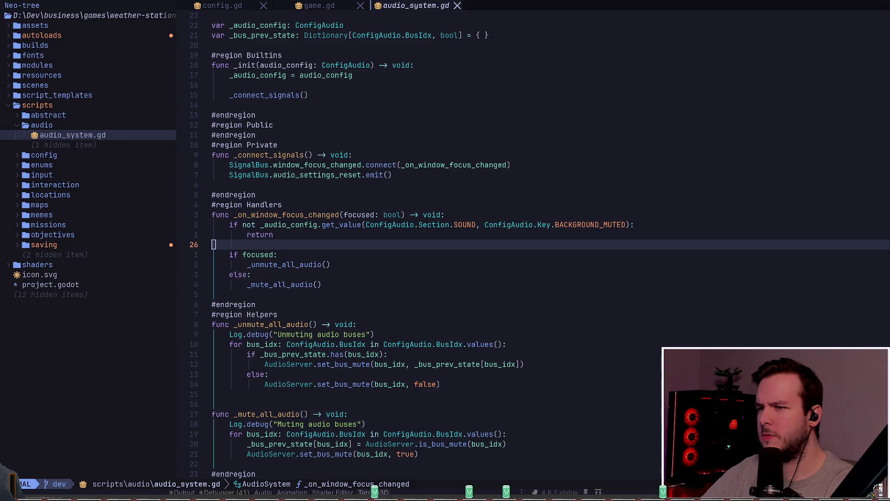
Step: Return to Godot's world.tscn and deselect Terrain3D by clicking empty viewport space
key("alt+Tab")
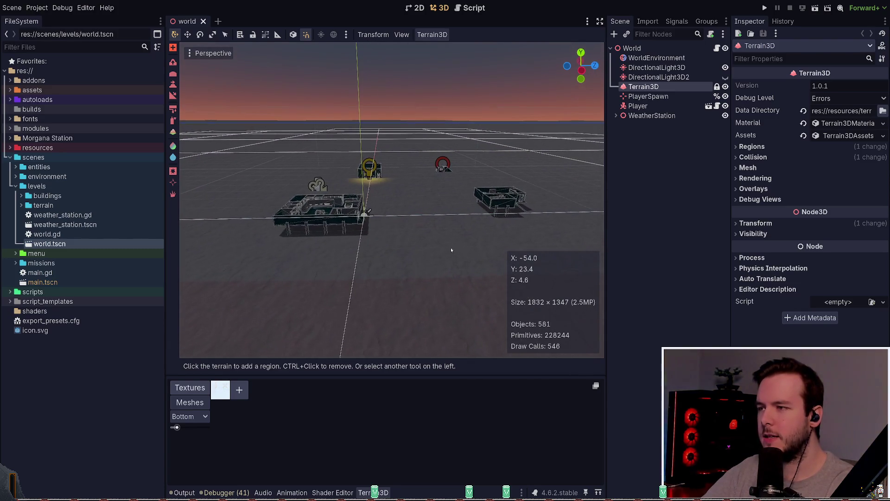
left_click(672, 245)
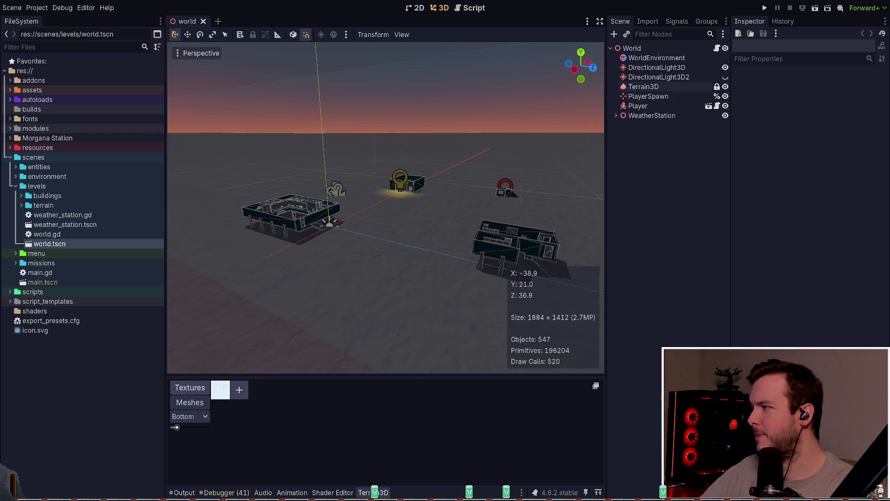
left_click_drag(433, 211, 315, 218)
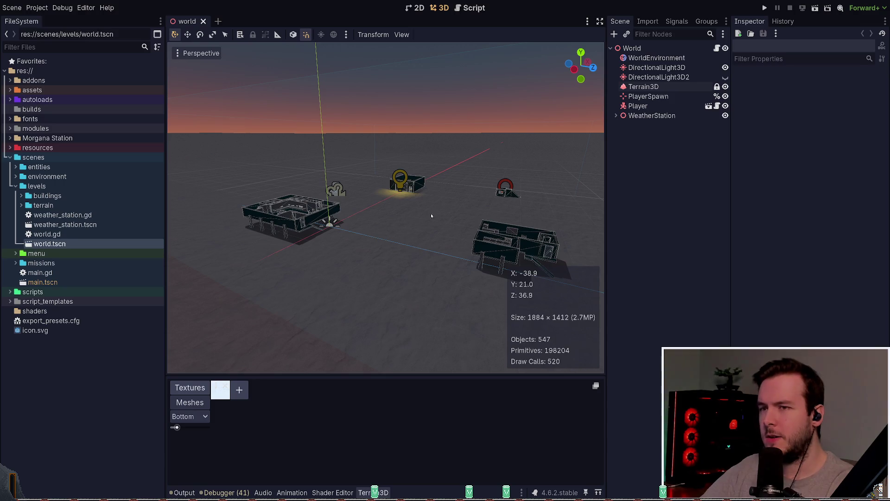
key("w")
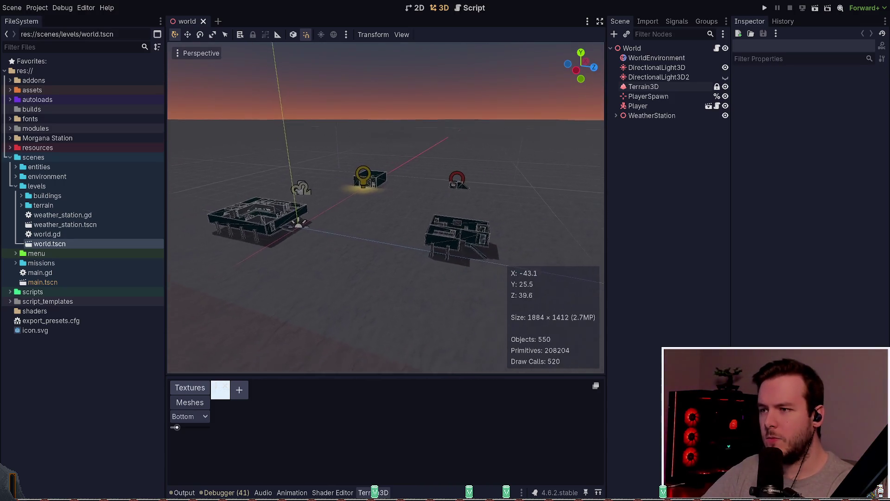
key("w")
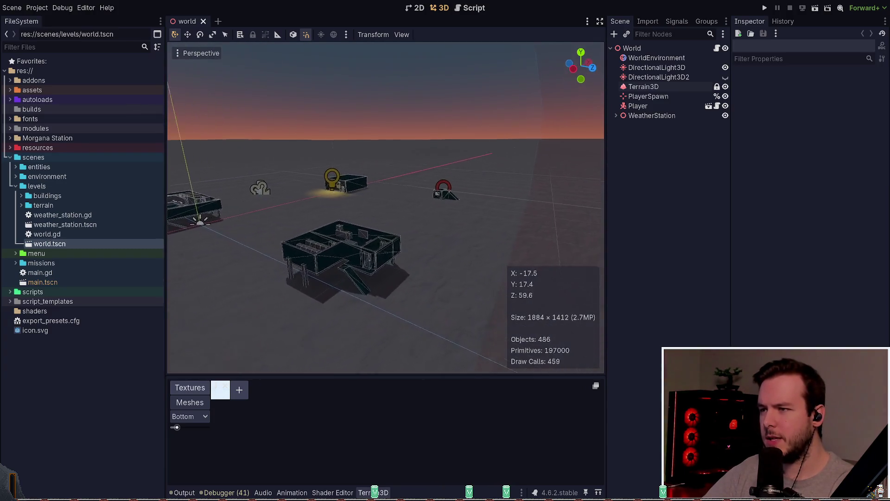
key("s")
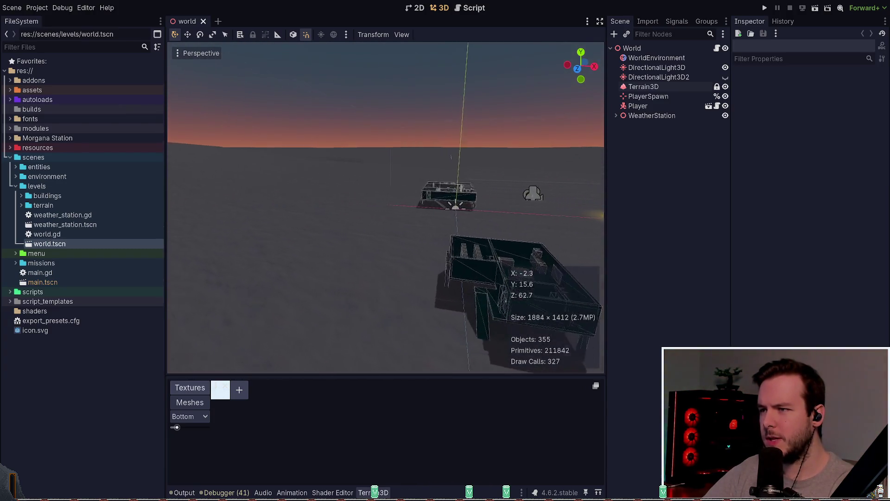
key("w")
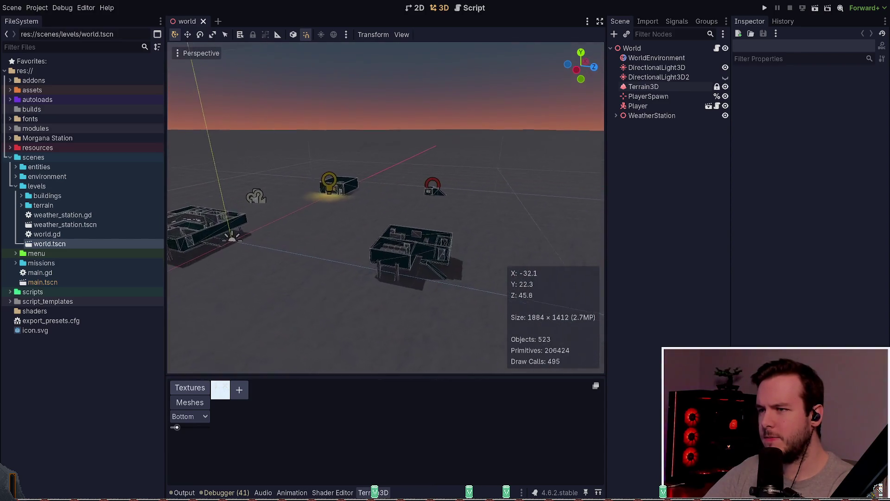
key("s")
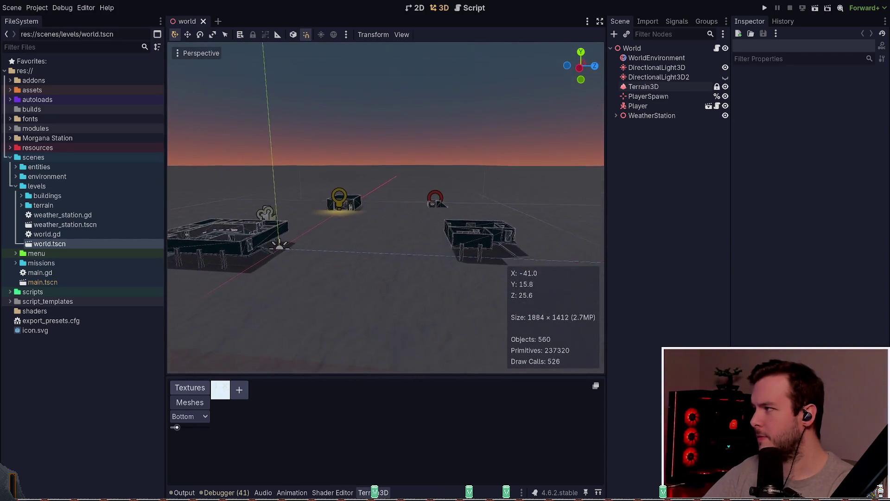
key("w")
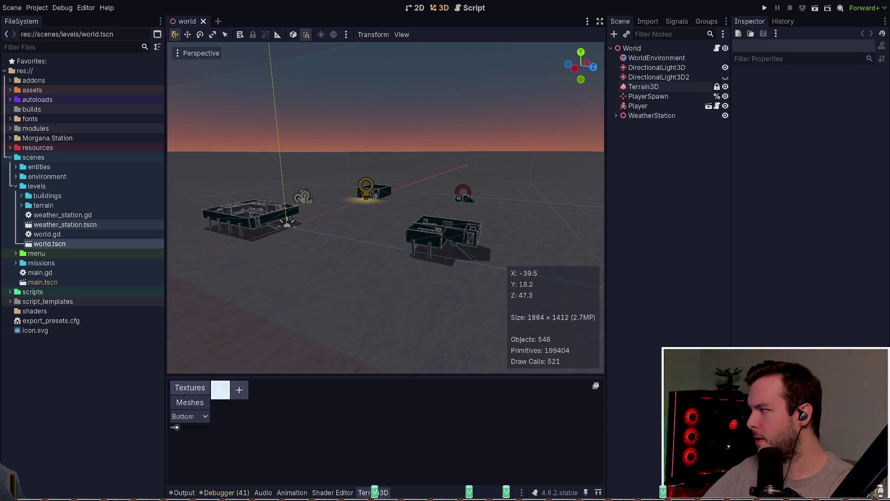
key("w")
key("w")
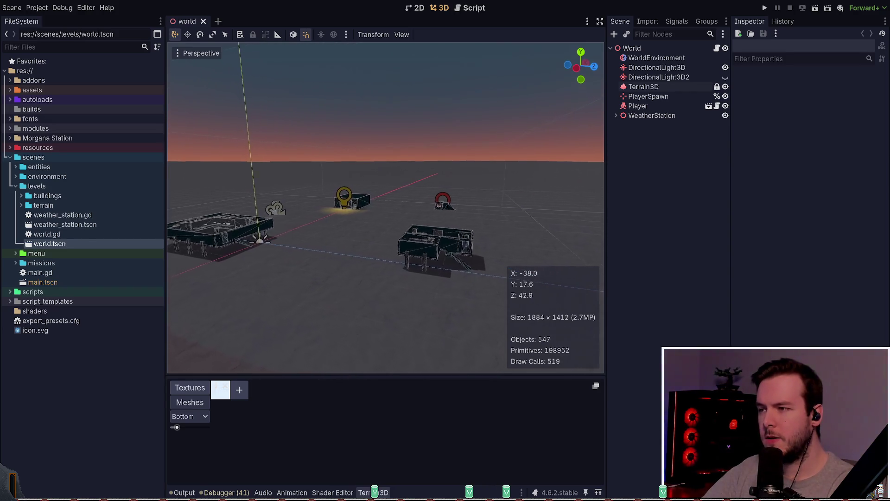
key("w")
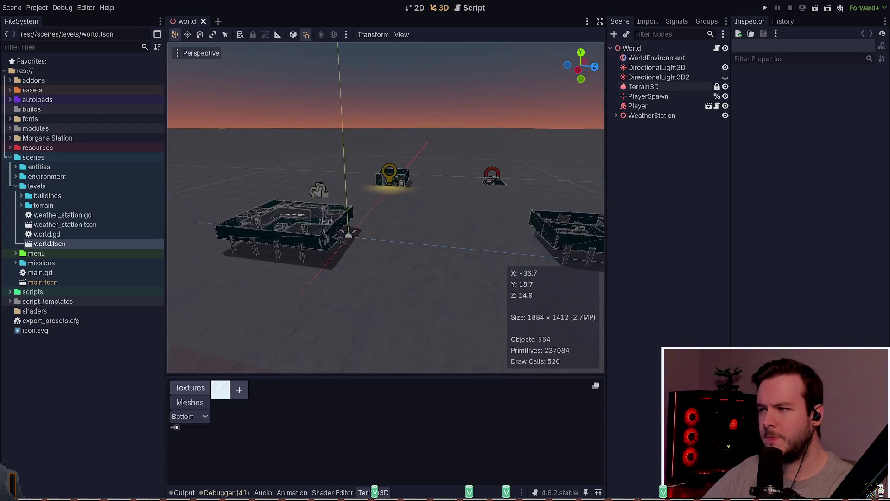
key("w")
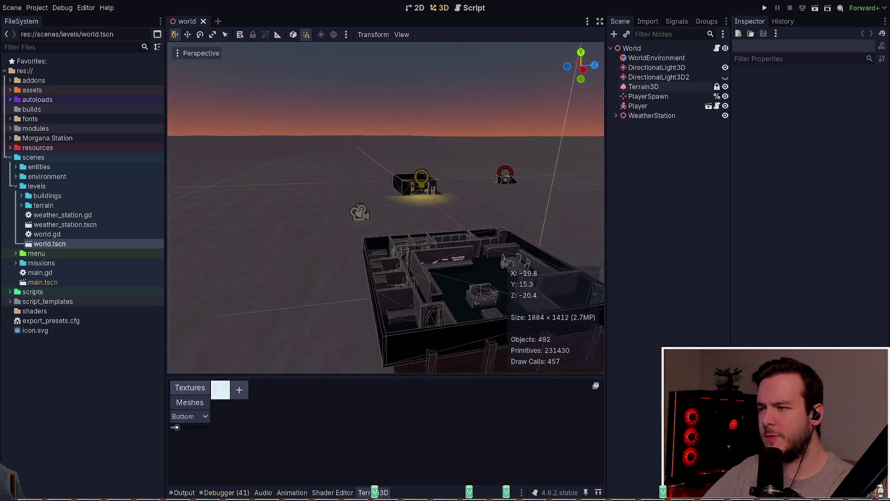
key("w")
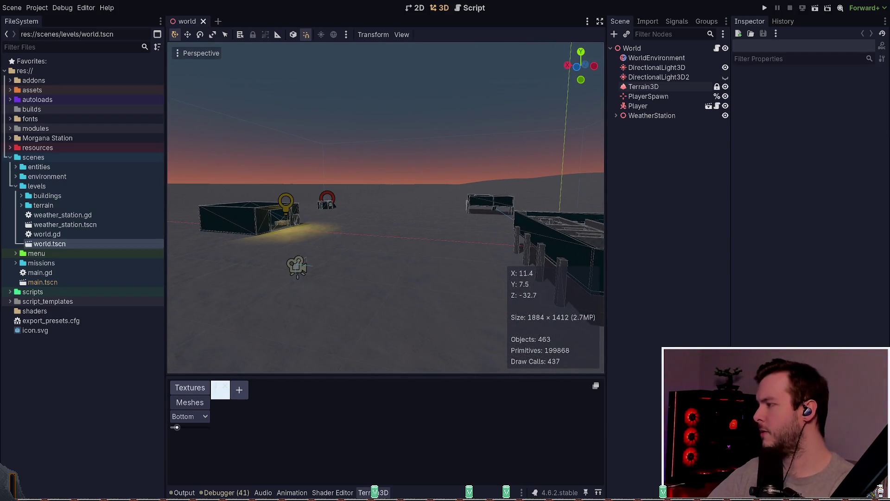
key("w")
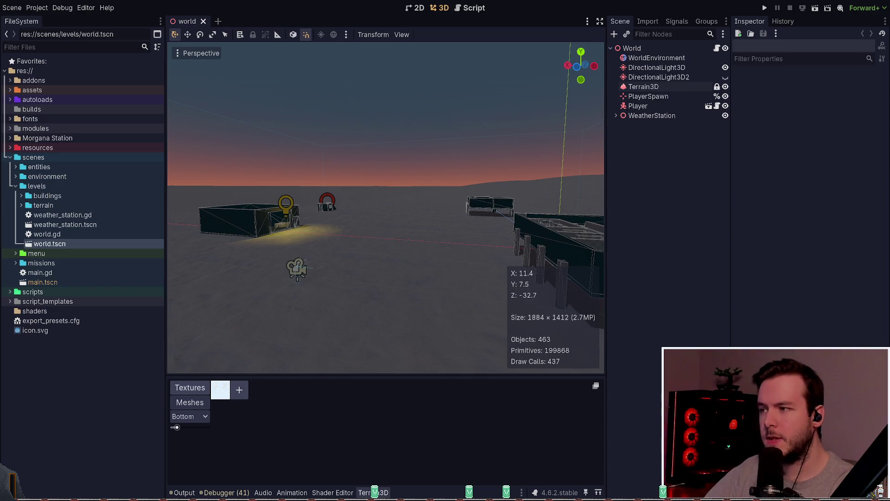
key("w")
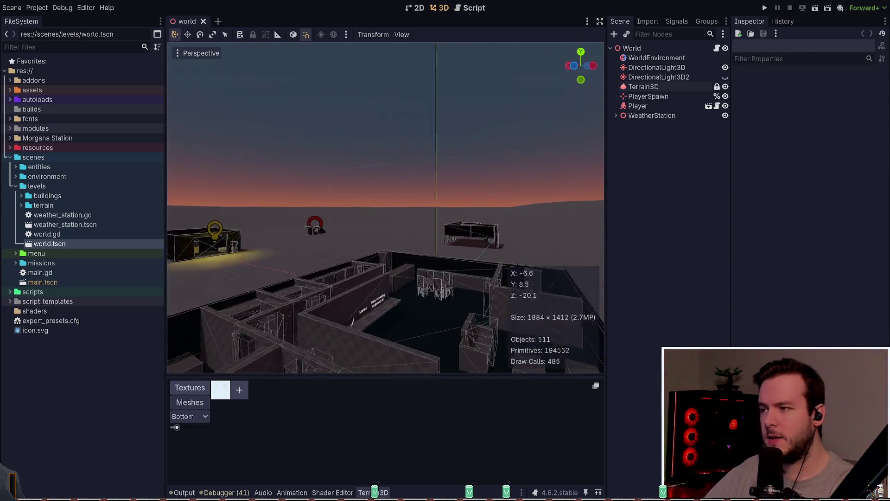
key("w")
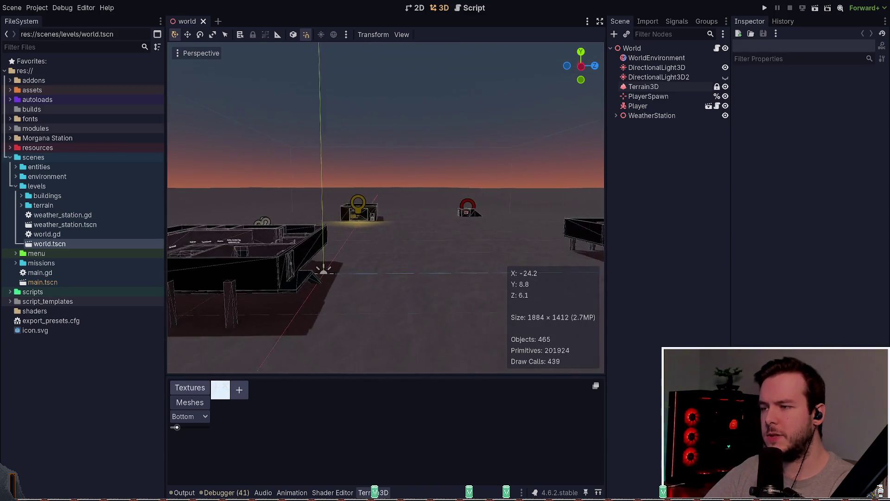
left_click_drag(423, 199, 478, 262)
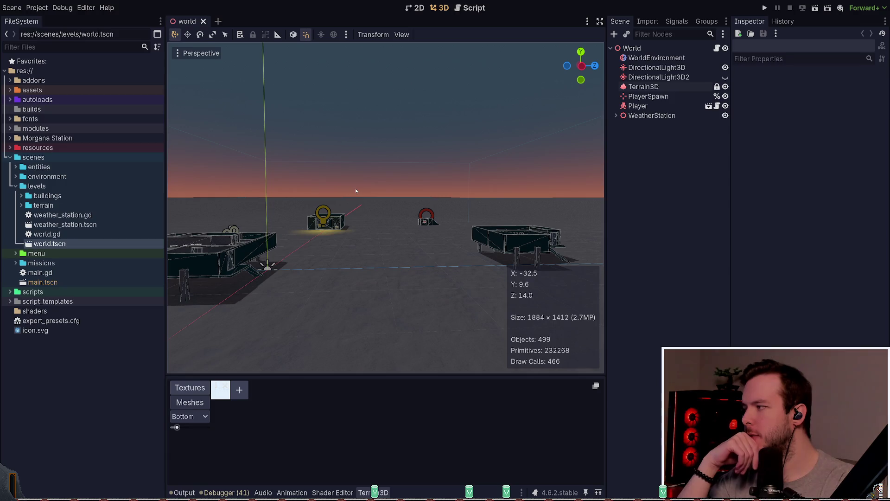
mouse_move(358, 196)
left_mouse_down()
mouse_move(283, 199)
mouse_move(410, 190)
left_mouse_up()
left_click(765, 8)
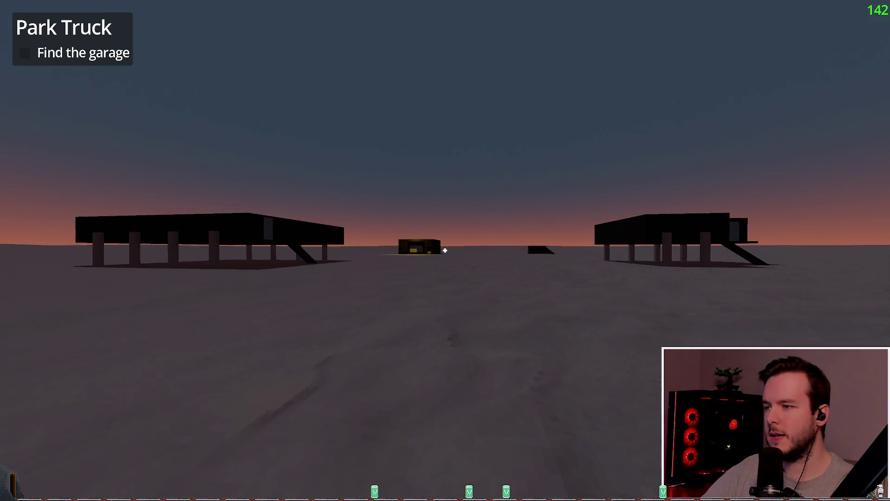
Step: Walk the first-person player toward the buildings, back away, then strafe and turn left
key("w")
key("f")
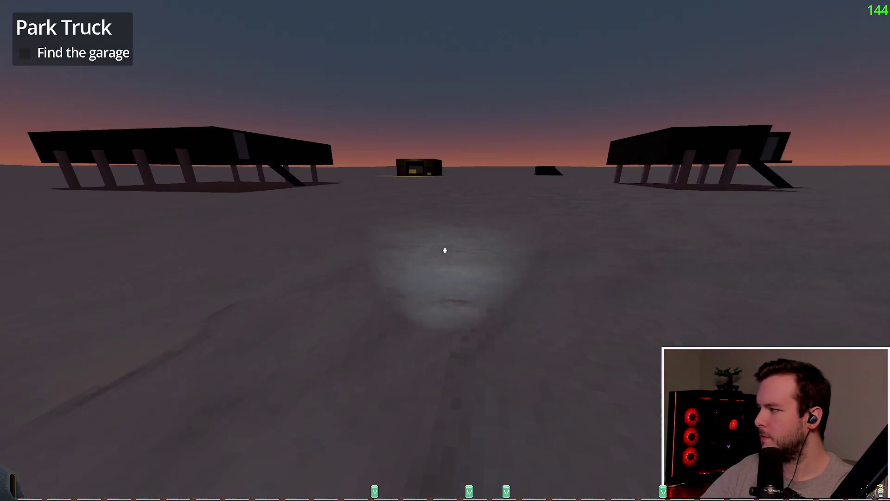
key("f")
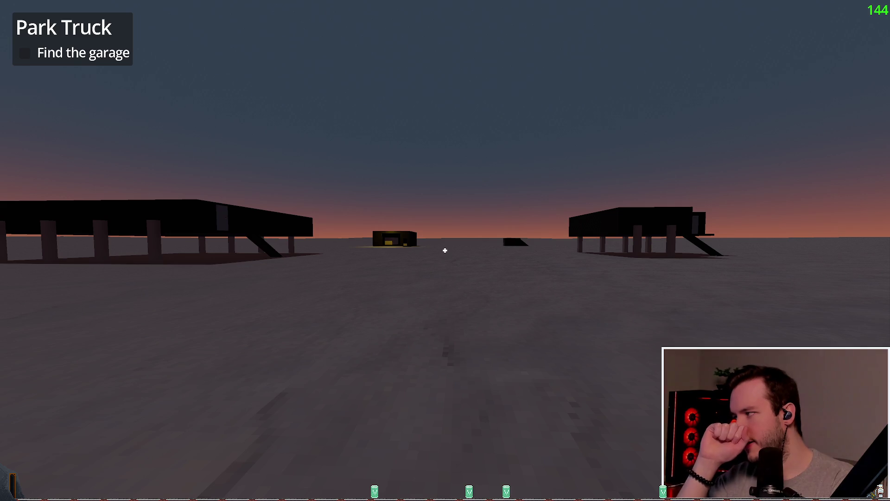
key("s")
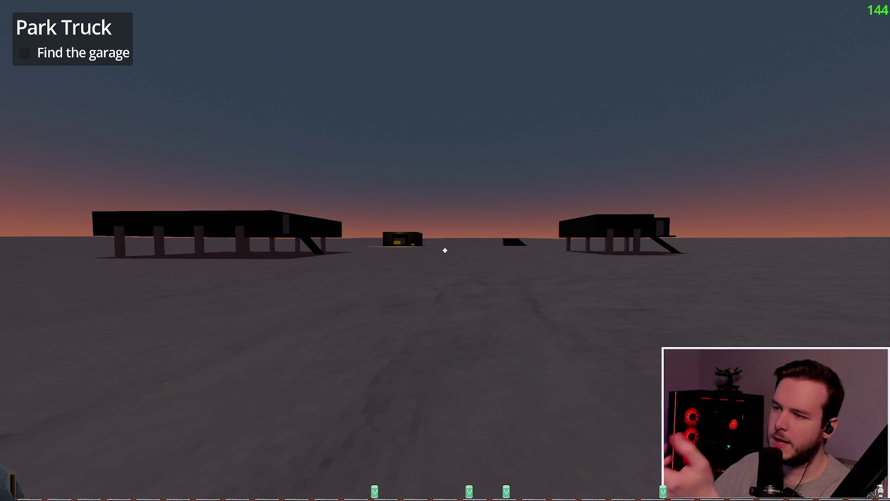
key("a")
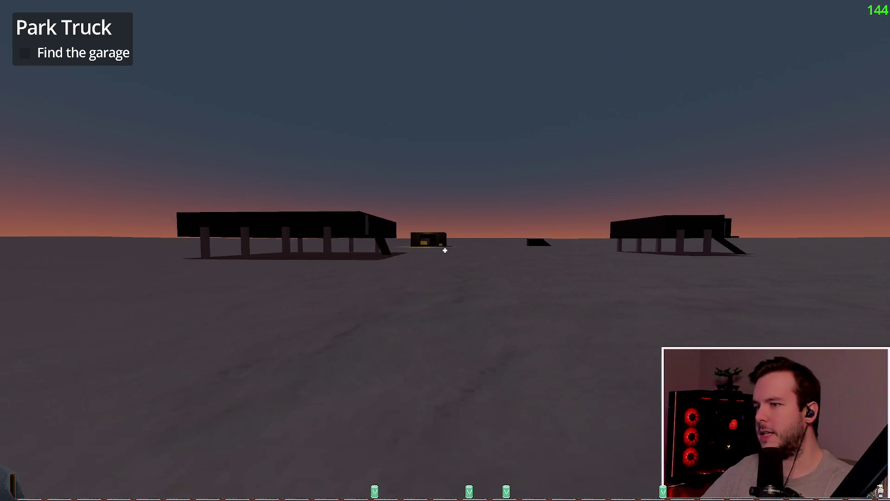
key("a")
key("a")
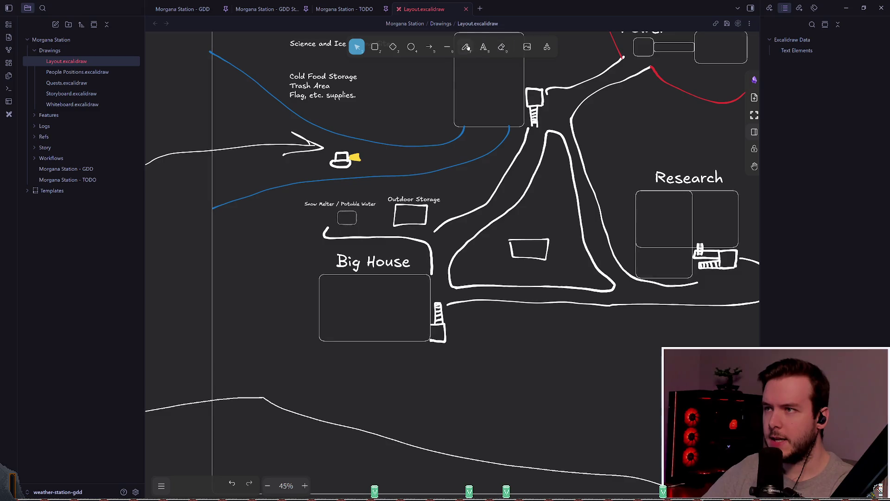
Step: In freedraw, try green arrows up from below the road, then undo them
left_click(469, 48)
scroll(445, 332, "down", 2)
scroll(446, 332, "right", 2)
left_click_drag(448, 338, 437, 251)
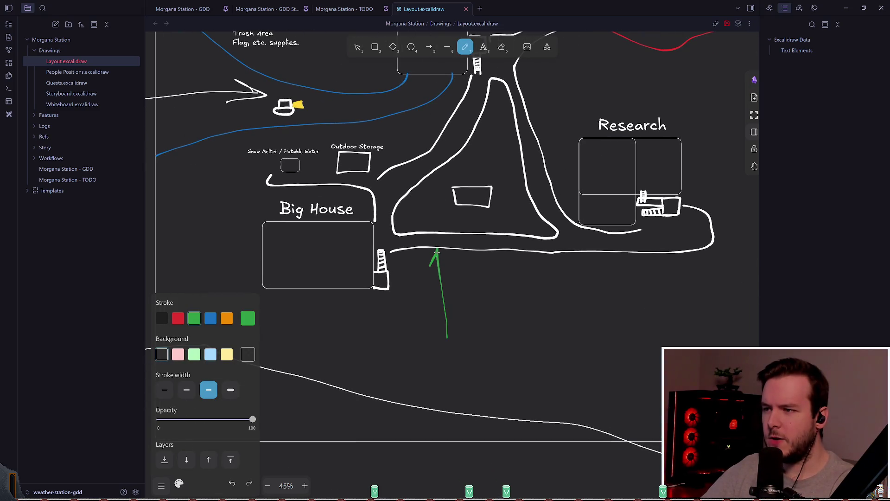
mouse_move(438, 231)
left_mouse_down()
mouse_move(424, 194)
mouse_move(436, 199)
left_mouse_up()
scroll(435, 264, "up", 2)
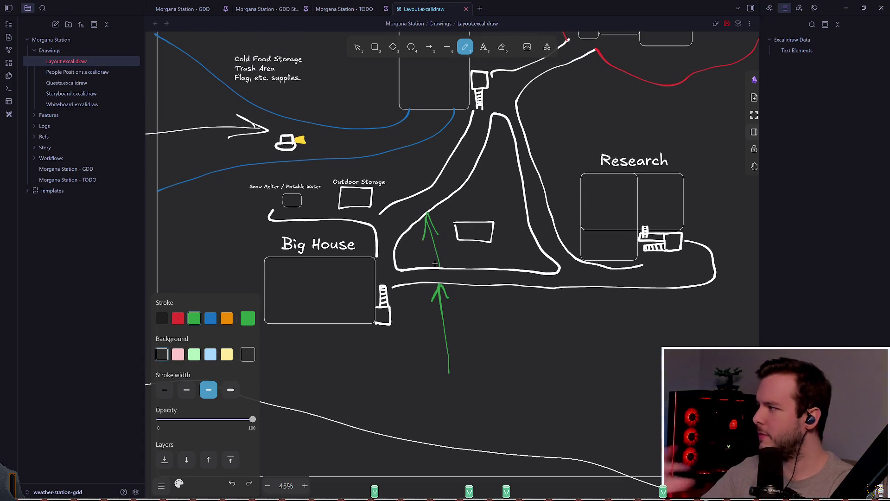
key("ctrl+z")
key("ctrl+z")
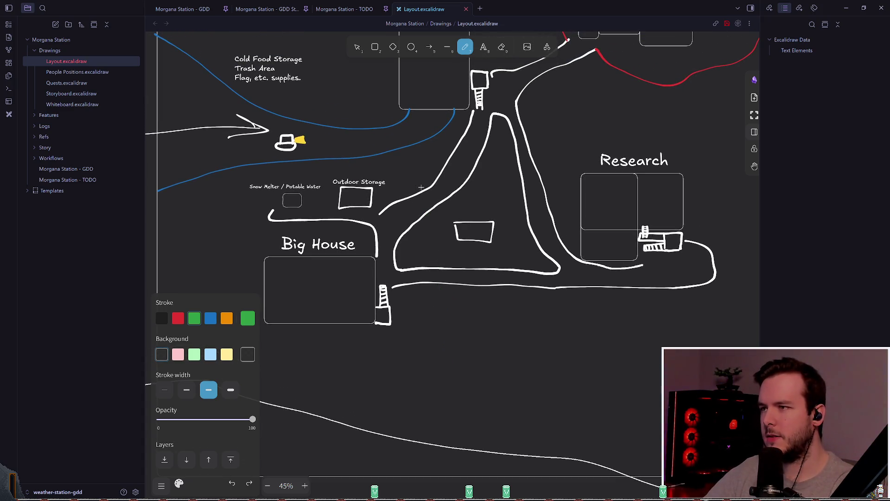
Step: Switch the stroke to blue and try a curved arrow left of Big House, then undo it
scroll(368, 273, "up", 3)
scroll(368, 272, "left", 3)
scroll(368, 273, "down", 2)
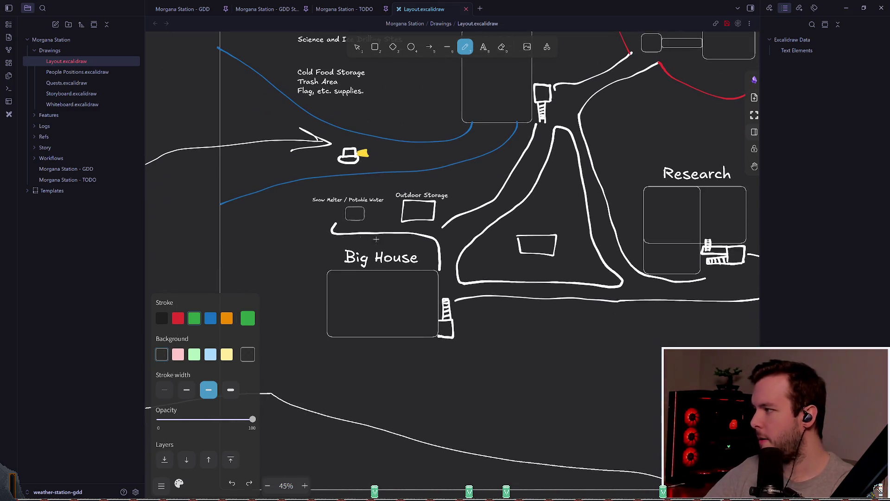
left_click(210, 319)
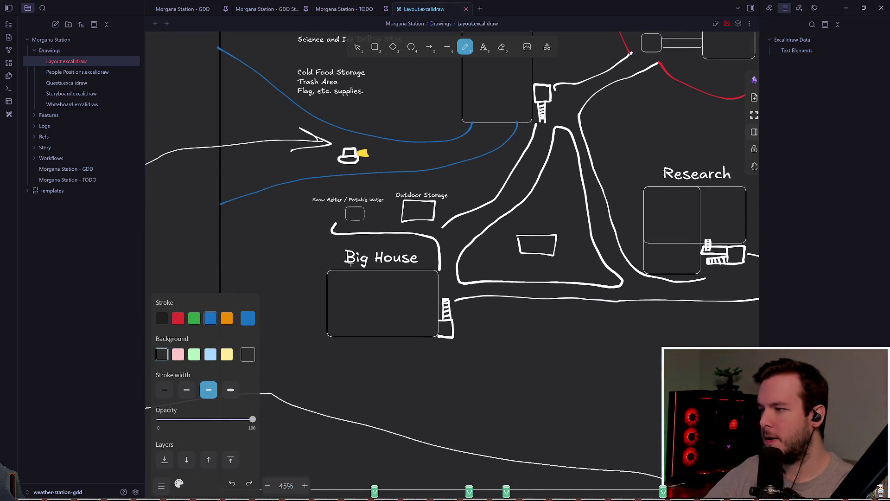
left_click_drag(302, 365, 319, 197)
key("ctrl+z")
mouse_move(302, 386)
left_mouse_down()
mouse_move(251, 289)
mouse_move(330, 177)
mouse_move(310, 179)
mouse_move(316, 192)
left_mouse_up()
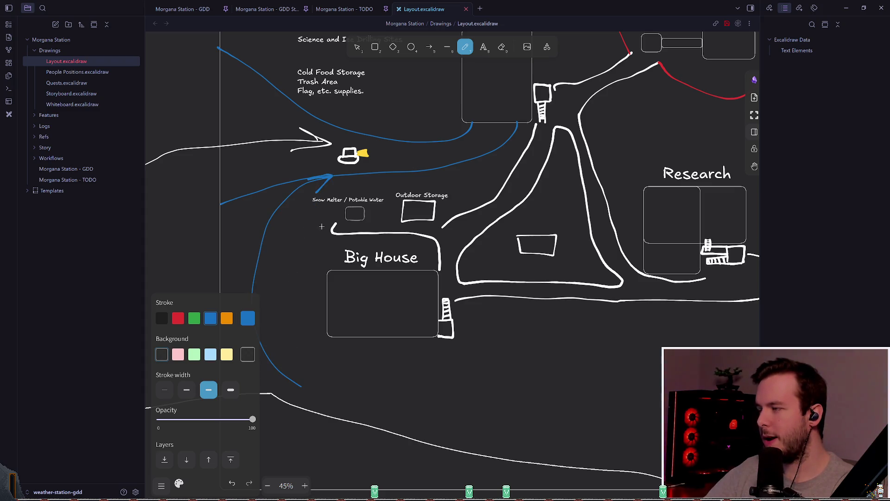
key("ctrl+z")
Step: Pan to the map's bottom edge and try a blue upward arrow there, then undo it
scroll(371, 232, "down", 1)
scroll(371, 232, "right", 2)
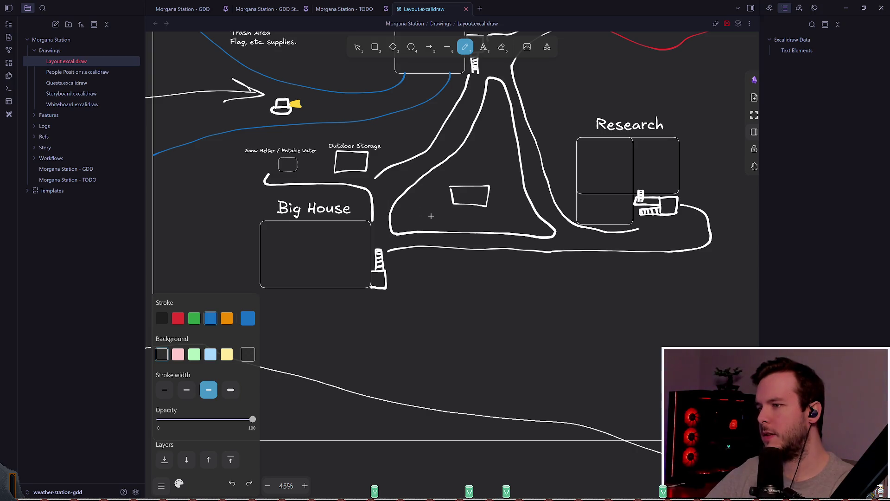
scroll(467, 241, "up", 1)
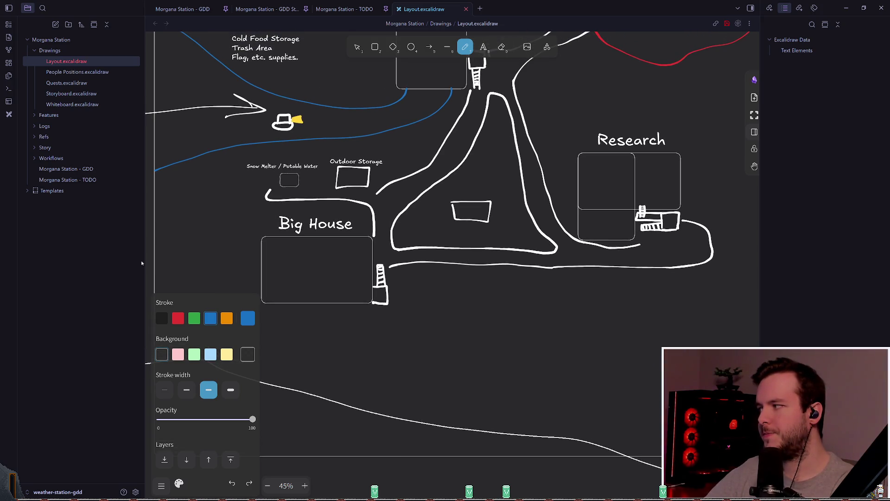
scroll(298, 282, "down", 3)
scroll(298, 283, "right", 2)
scroll(376, 252, "down", 5)
scroll(376, 252, "right", 4)
mouse_move(391, 296)
left_mouse_down()
mouse_move(404, 227)
mouse_move(384, 230)
left_mouse_up()
scroll(408, 260, "down", 2)
scroll(408, 260, "left", 4)
key("ctrl+z")
Step: Draw the final blue arrow pointing up toward the station and return to the selection tool
mouse_move(425, 297)
left_mouse_down()
mouse_move(425, 256)
mouse_move(448, 253)
left_mouse_up()
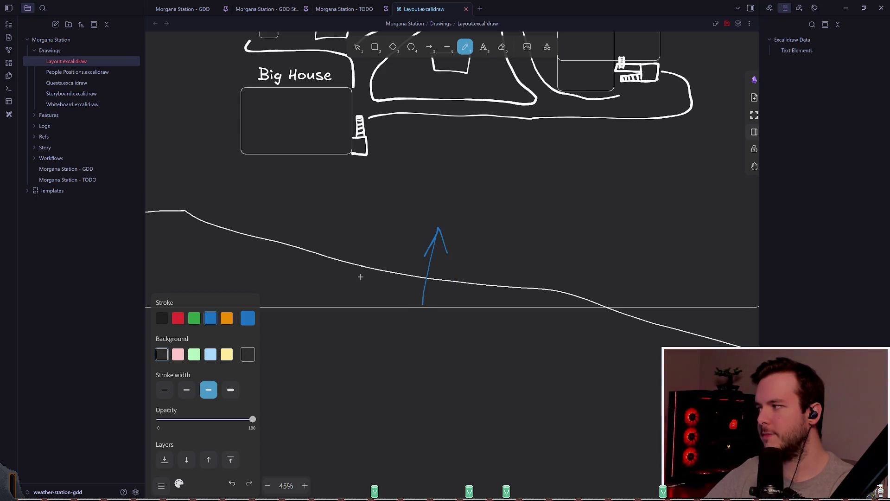
scroll(368, 263, "up", 7)
scroll(368, 263, "left", 2)
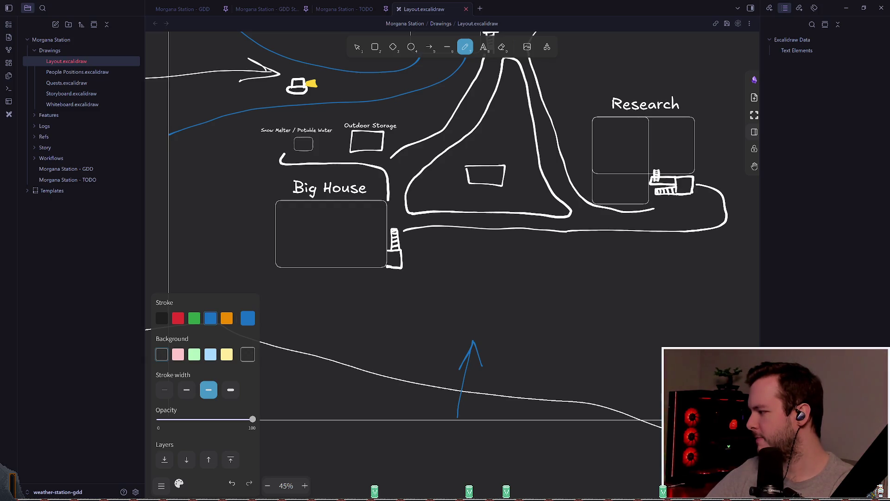
scroll(485, 247, "down", 3)
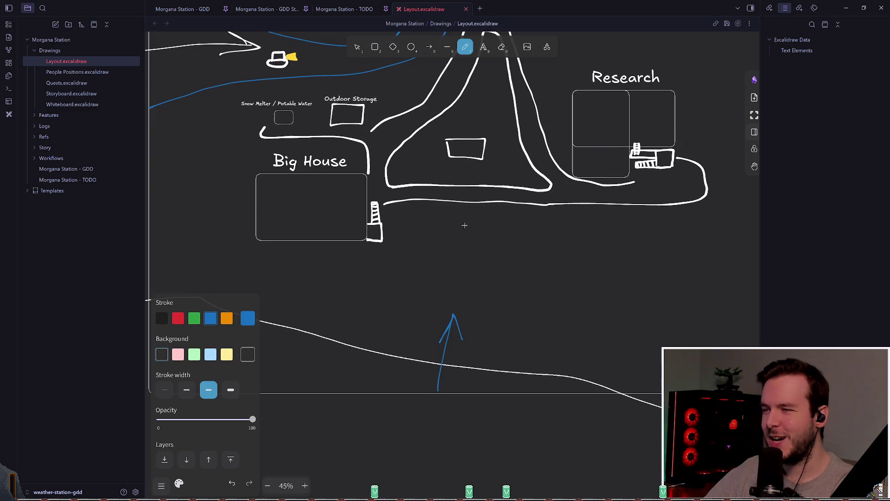
key("v")
scroll(440, 192, "down", 2)
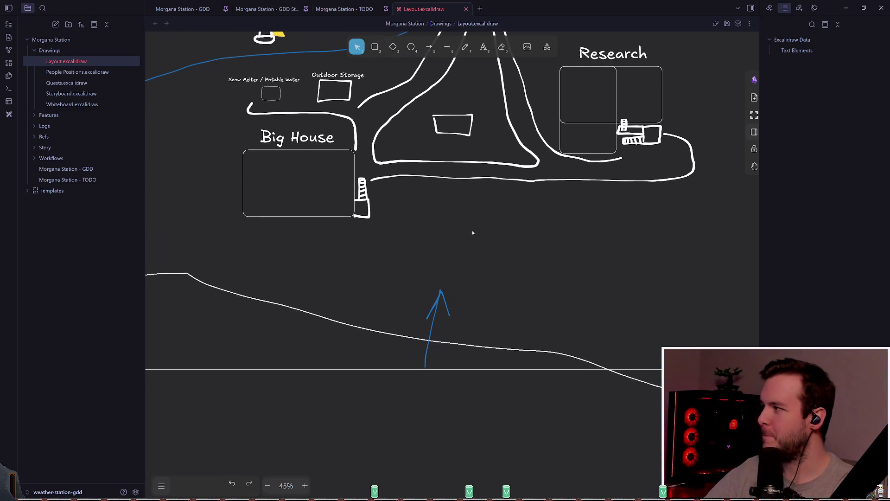
Step: Scroll the Layout map past Garage, Power and the No Vehicle Area, then switch to the browser
scroll(472, 232, "up", 3)
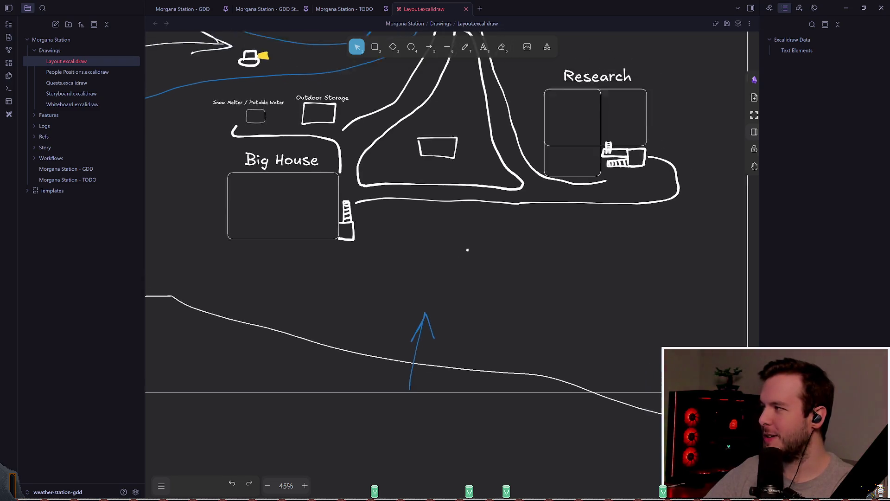
scroll(463, 257, "up", 5)
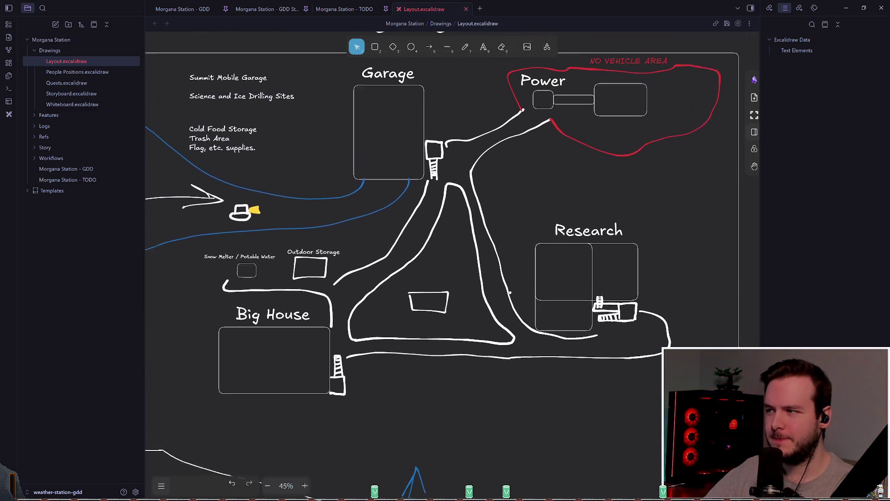
scroll(510, 288, "up", 1)
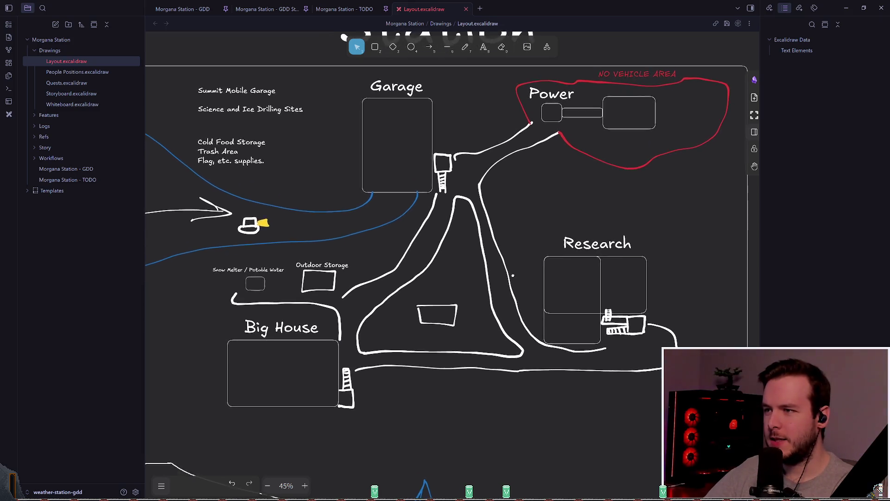
scroll(510, 273, "down", 1)
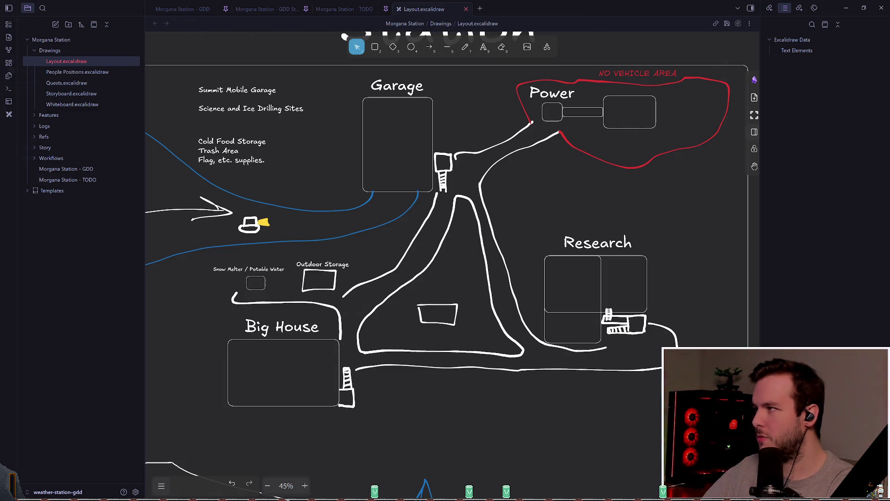
key("alt+Tab")
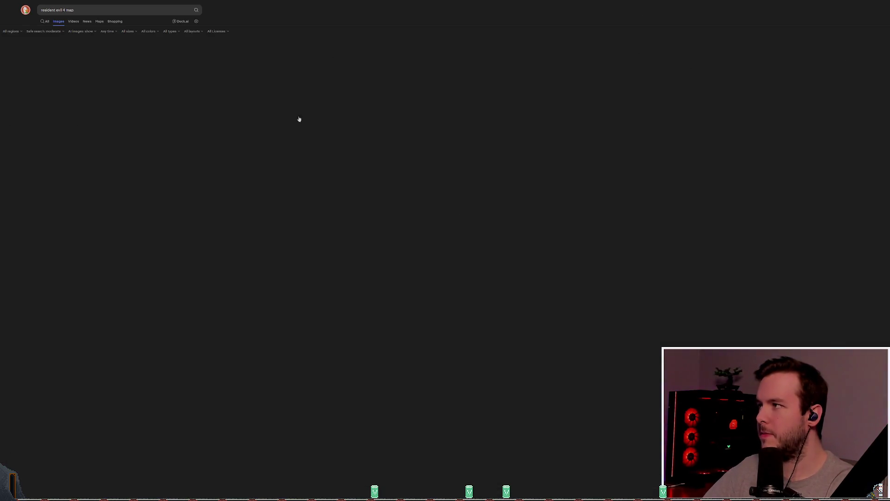
Step: Zoom in the image results page and preview the larger Chapter 4 map
key("ctrl+plus")
key("ctrl+plus")
key("ctrl+plus")
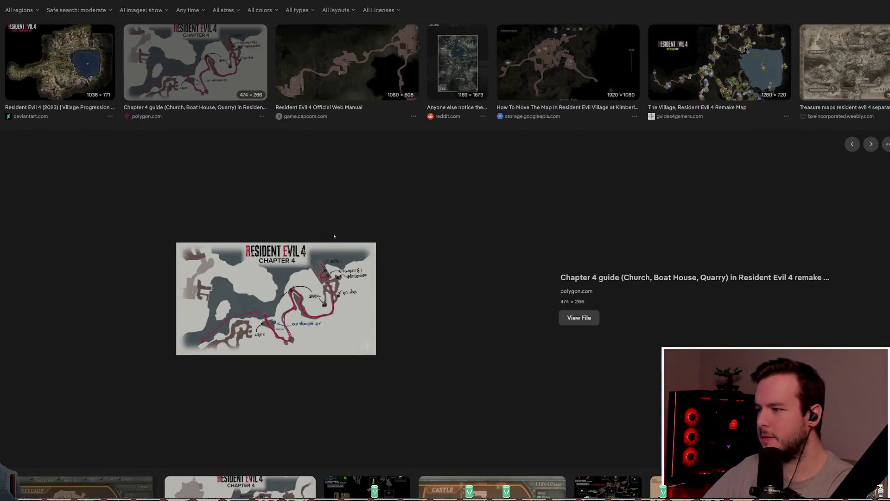
scroll(359, 256, "down", 1)
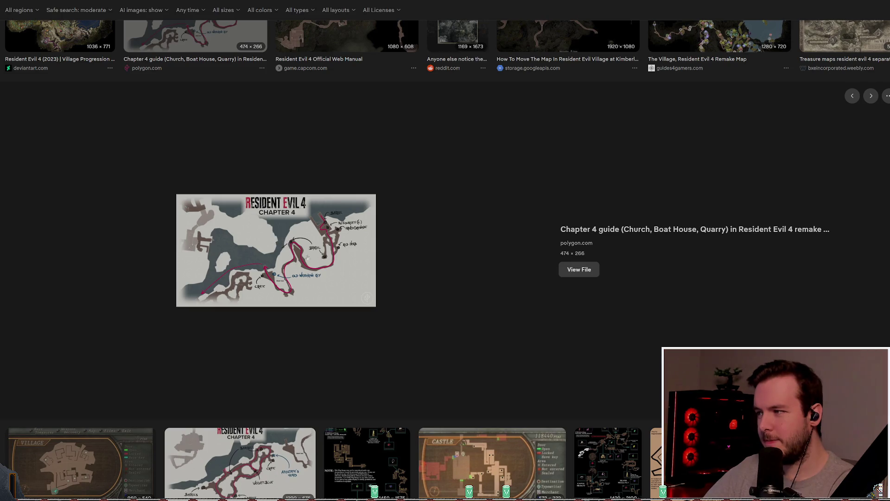
scroll(391, 254, "up", 2)
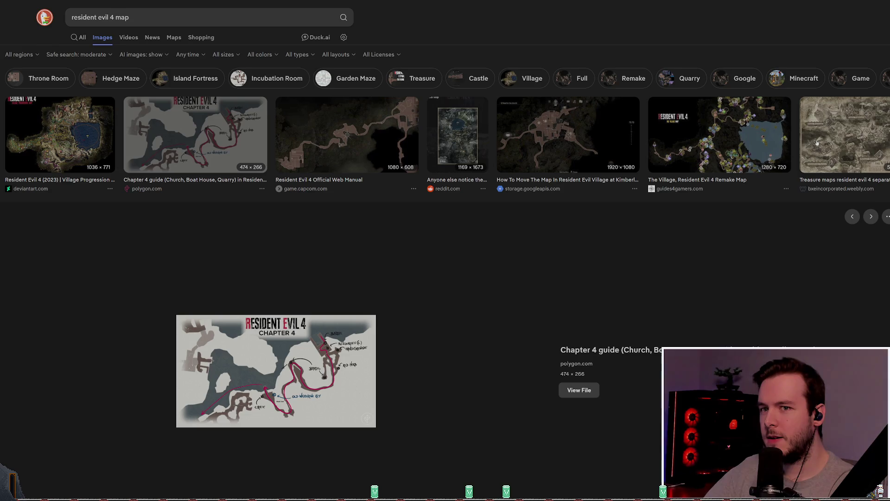
scroll(437, 207, "down", 3)
scroll(438, 207, "down", 4)
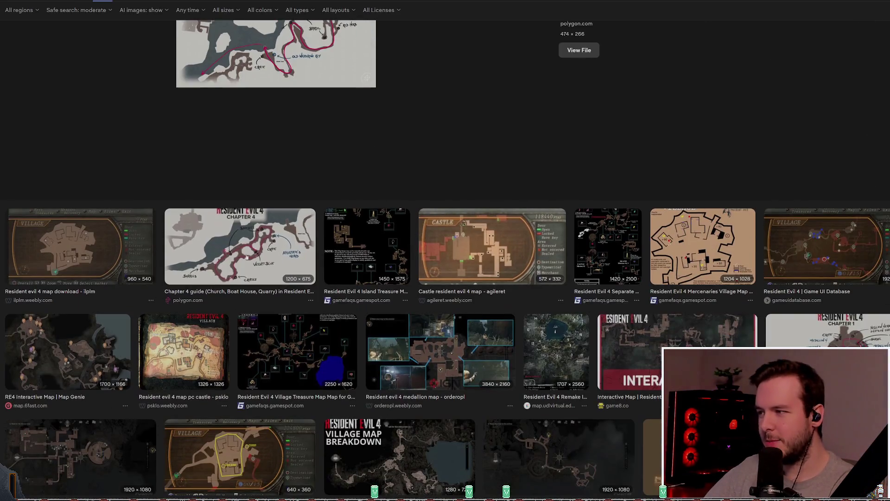
left_click(241, 249)
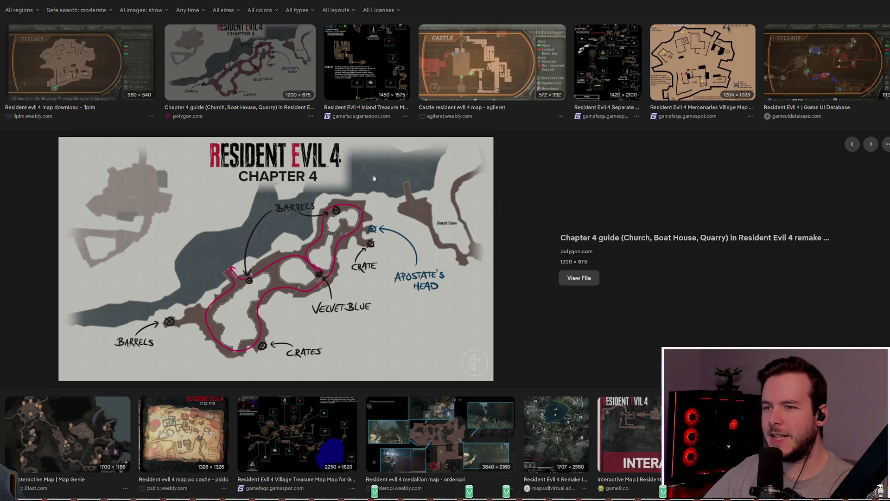
Step: Preview the Village Map Breakdown and the Castle Dimitrescu map guide images
scroll(325, 250, "down", 3)
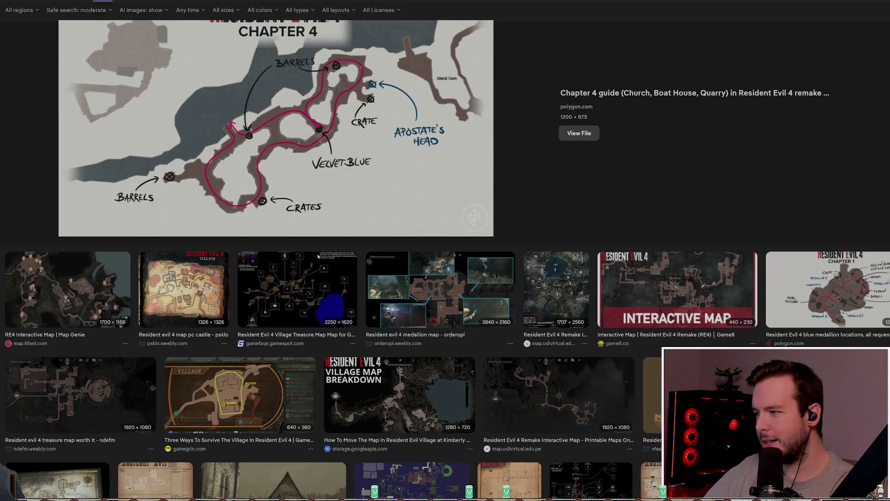
scroll(487, 287, "down", 3)
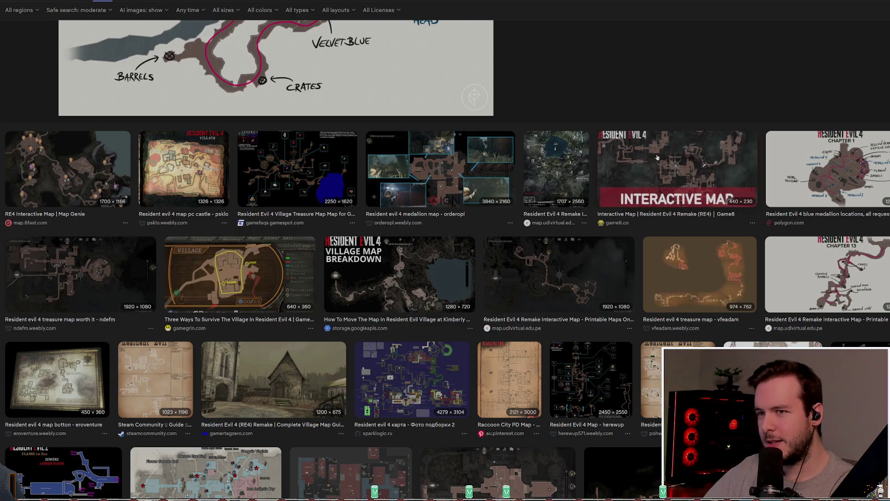
left_click(404, 278)
scroll(413, 273, "down", 1)
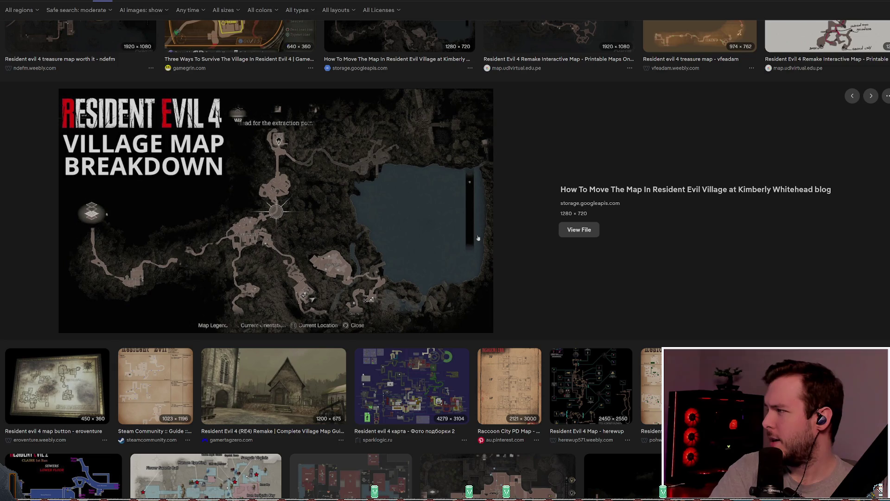
scroll(512, 212, "down", 4)
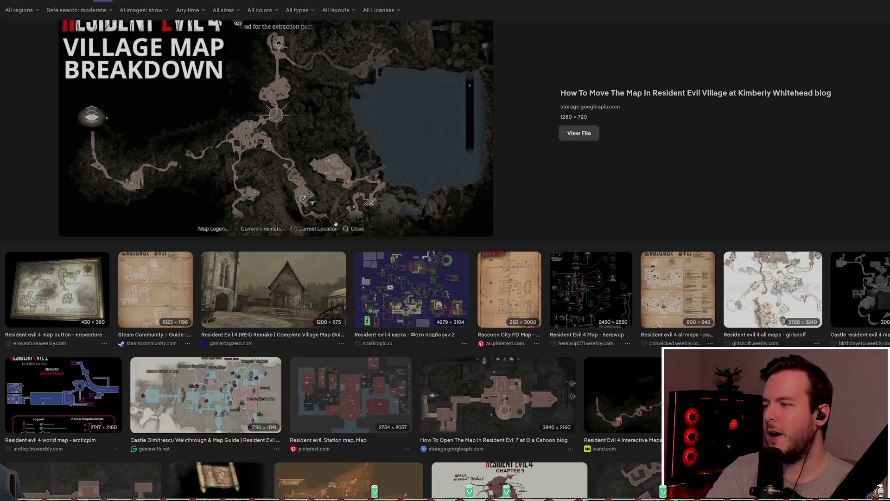
left_click(274, 306)
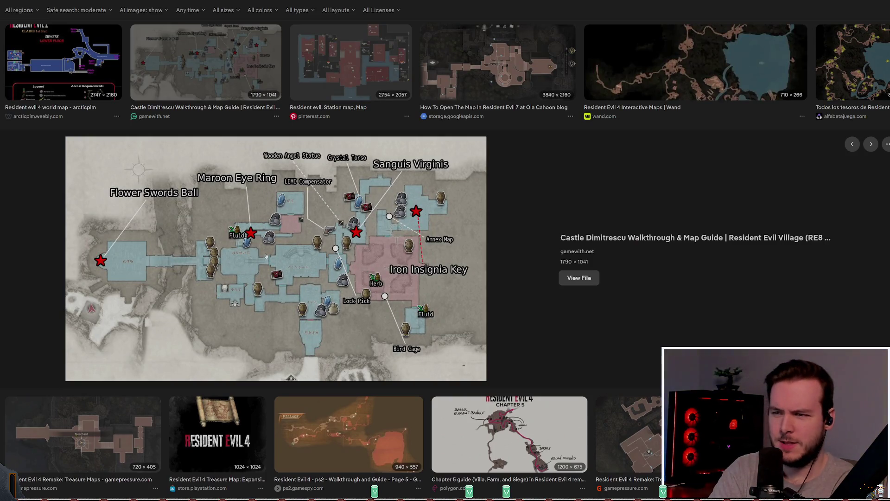
scroll(260, 232, "up", 4)
scroll(227, 269, "down", 2)
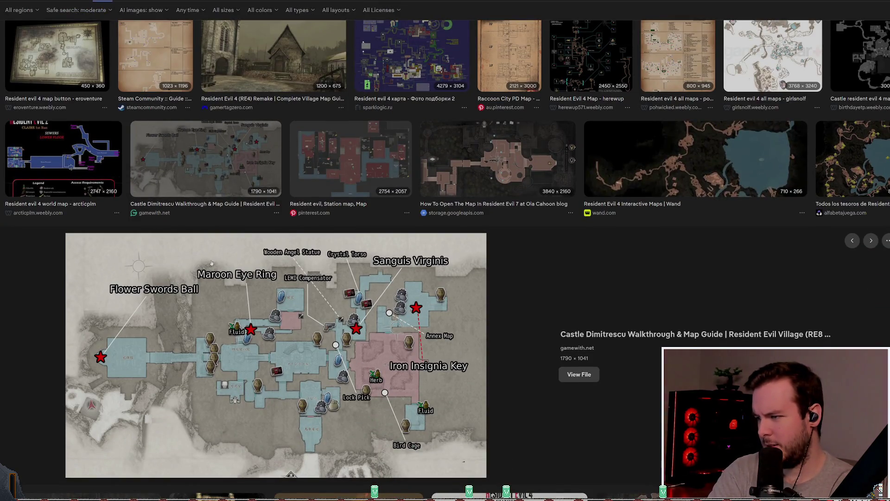
scroll(218, 255, "up", 4)
scroll(175, 329, "up", 8)
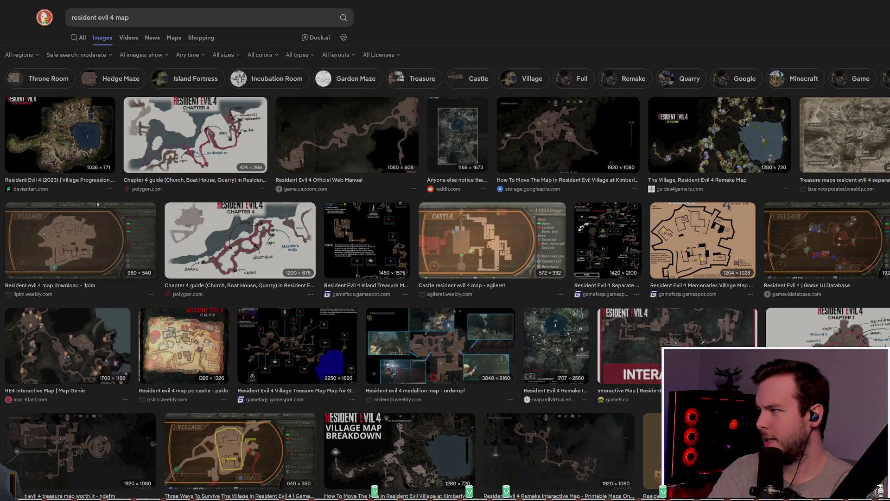
Step: Refine the search to 'resident evil 4 in game map'
left_click(117, 16)
type("in game")
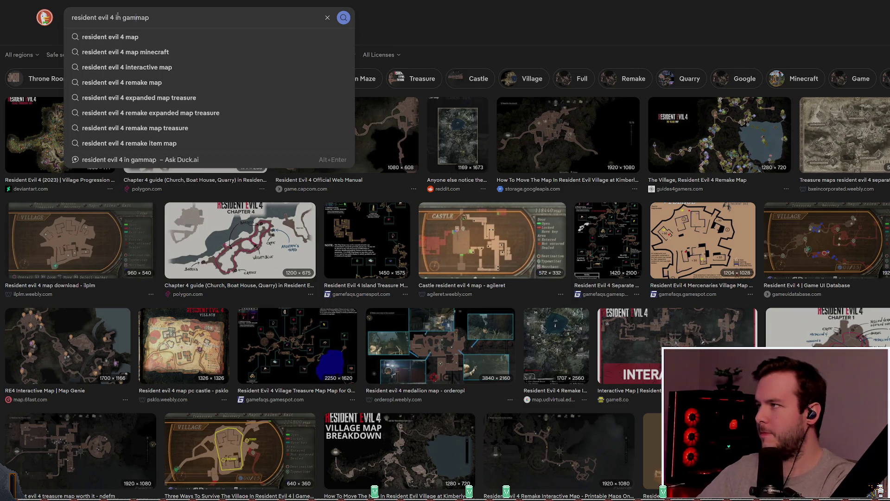
key("Return")
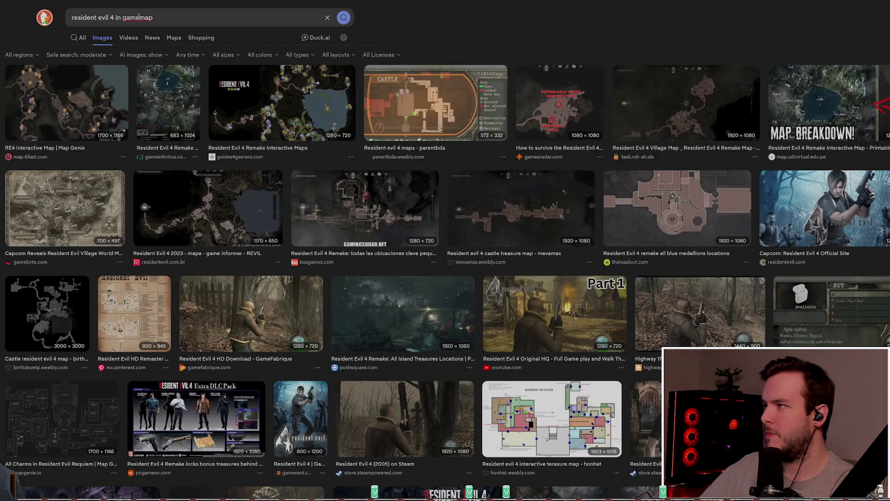
left_click(137, 18)
key("Return")
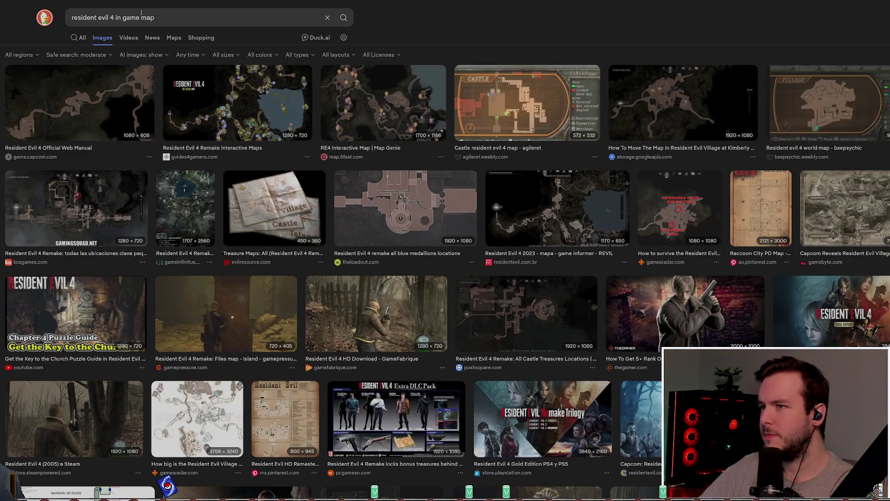
Step: Preview the blue medallions locations map and browse the in-game map results
left_click(446, 190)
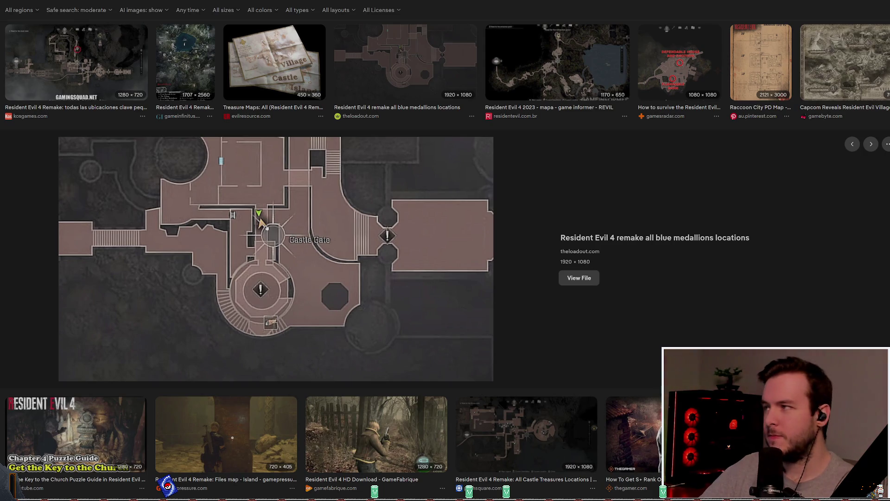
scroll(287, 226, "down", 2)
scroll(285, 228, "down", 1)
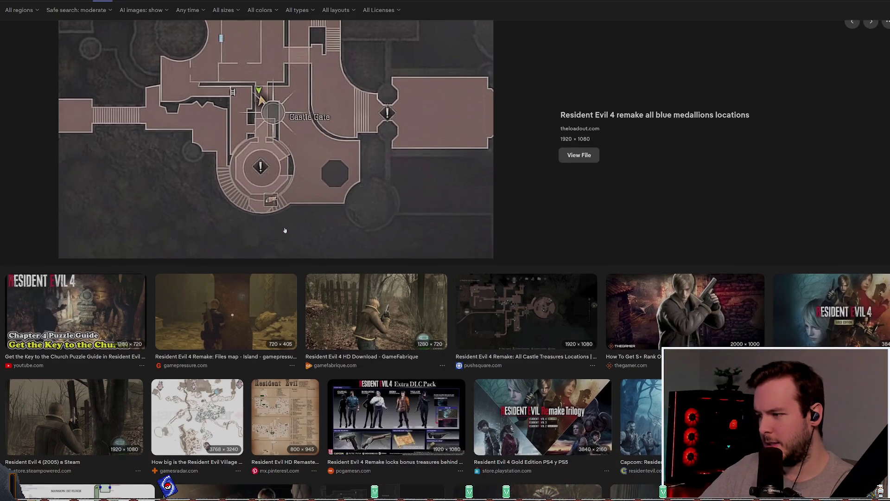
scroll(285, 230, "up", 3)
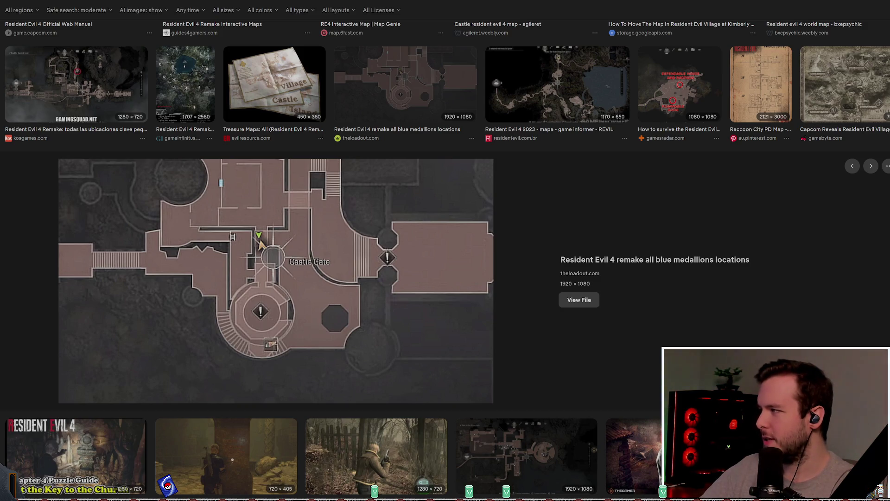
scroll(262, 223, "up", 2)
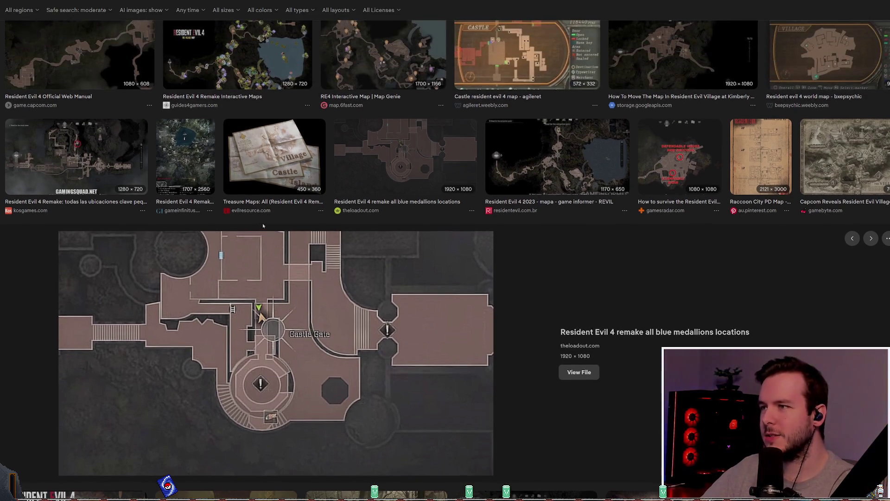
scroll(262, 221, "down", 4)
scroll(262, 227, "down", 2)
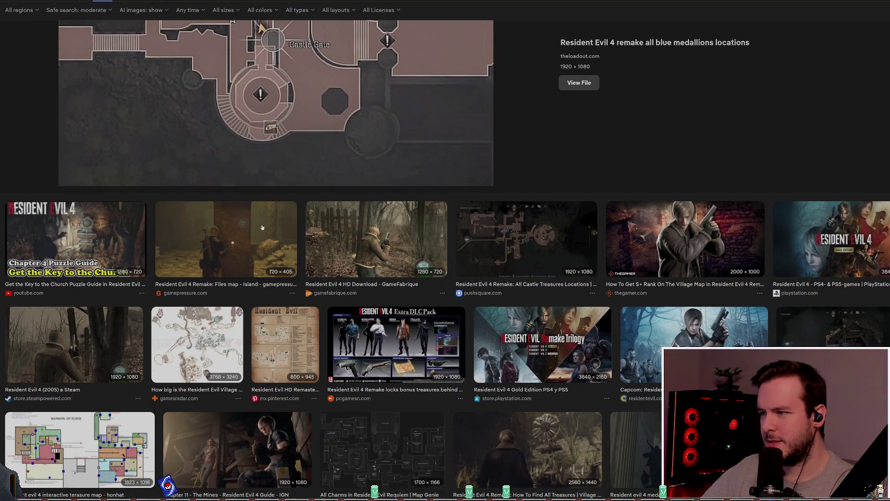
scroll(269, 225, "down", 3)
scroll(270, 225, "down", 3)
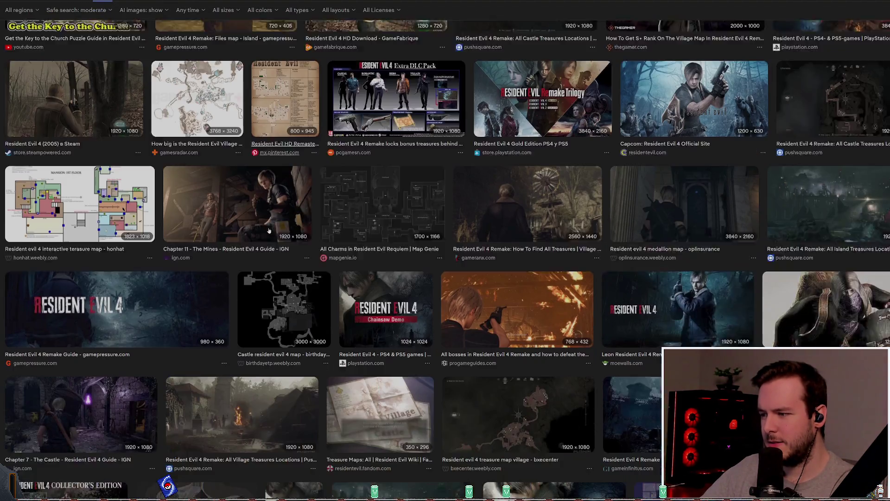
scroll(375, 224, "down", 6)
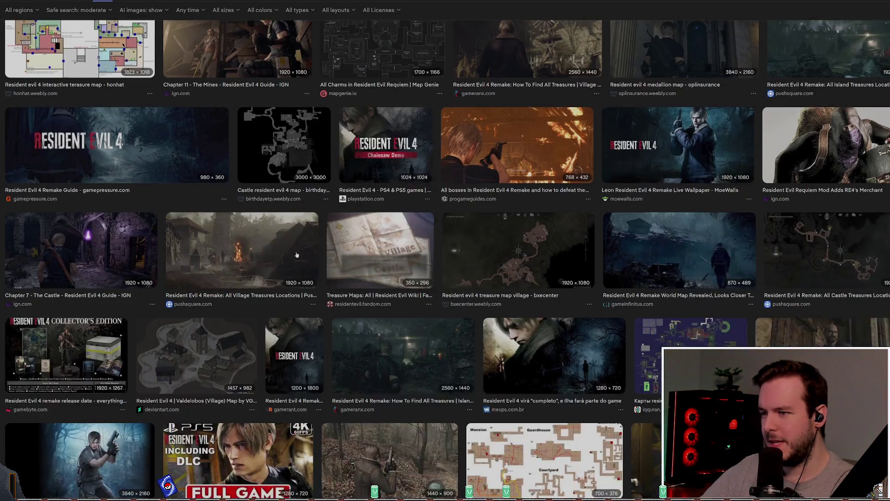
scroll(546, 282, "down", 3)
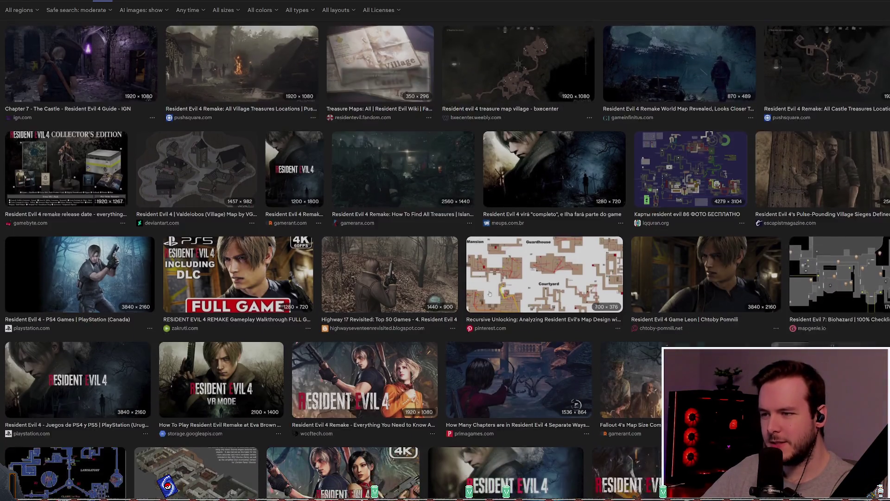
scroll(323, 237, "up", 3)
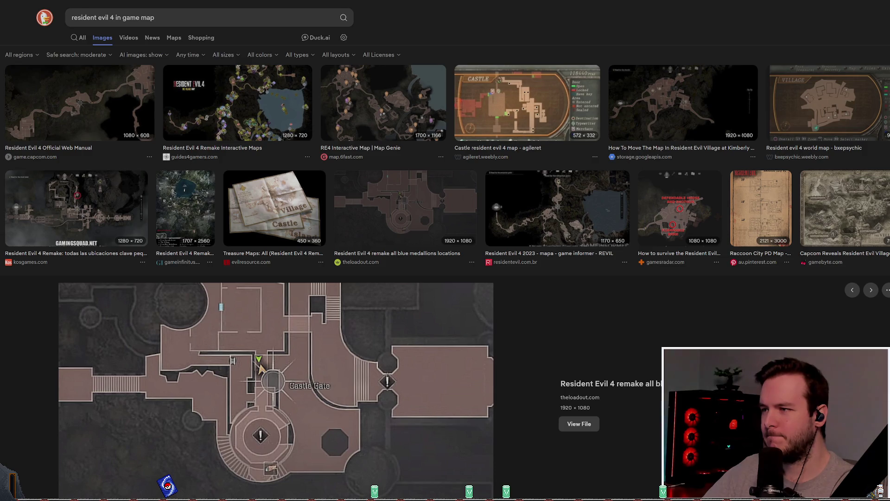
Step: Quit the running playtest from its pause menu and return to the Layout drawing
key("alt+Tab")
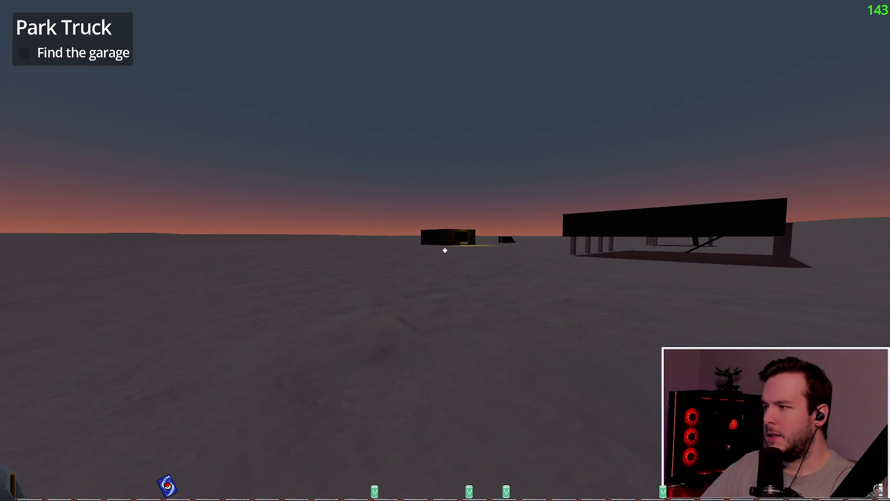
key("Escape")
left_click(29, 319)
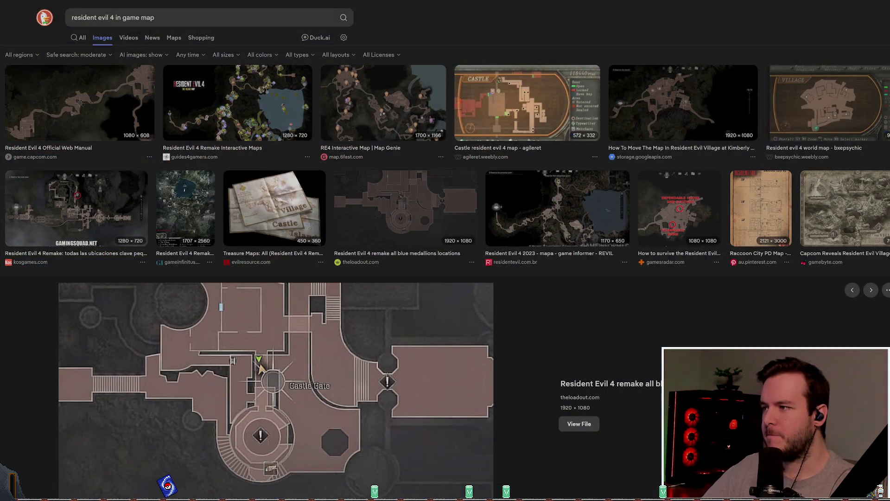
key("alt+Tab")
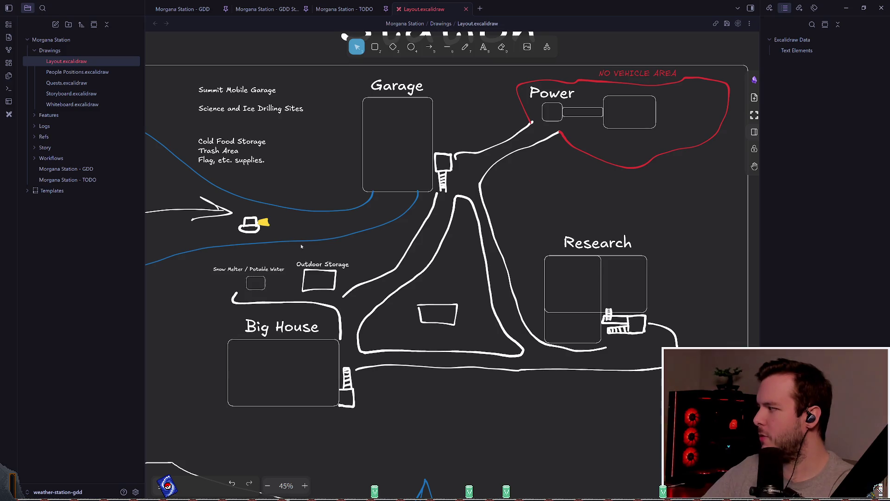
Step: Pan the Layout map over to the white hat marker past the approach arrow
left_click_drag(306, 249, 344, 226)
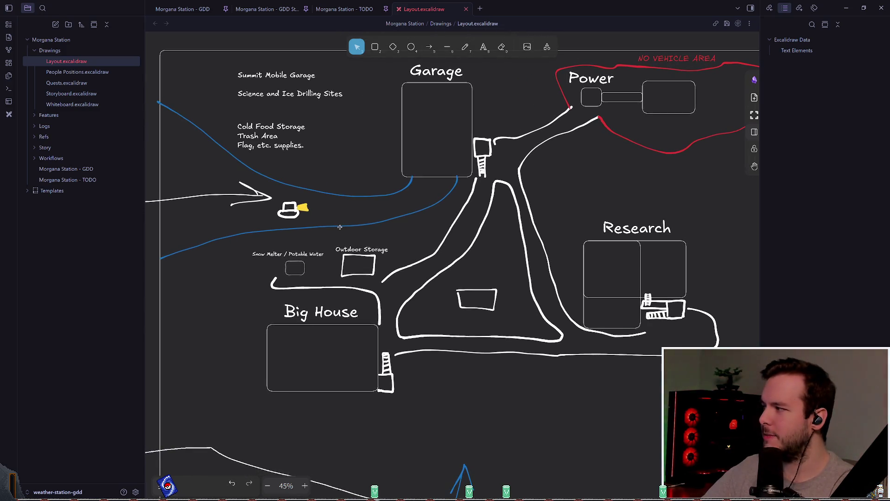
scroll(283, 221, "left", 3)
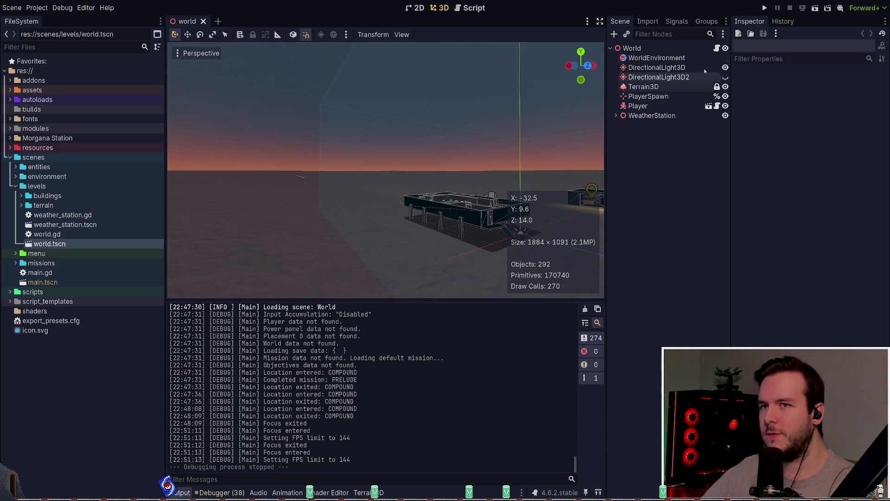
Step: Test-run the world scene briefly, then delete the old blue arrow below the station map
key("F5")
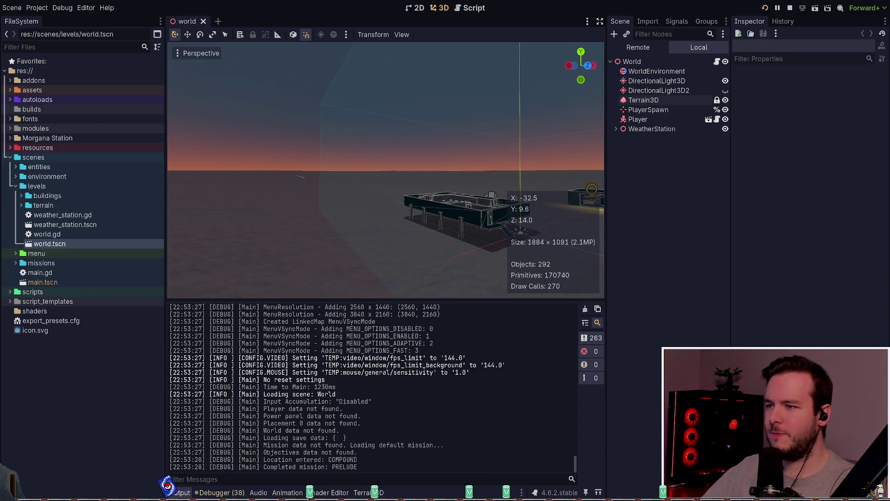
key("F8")
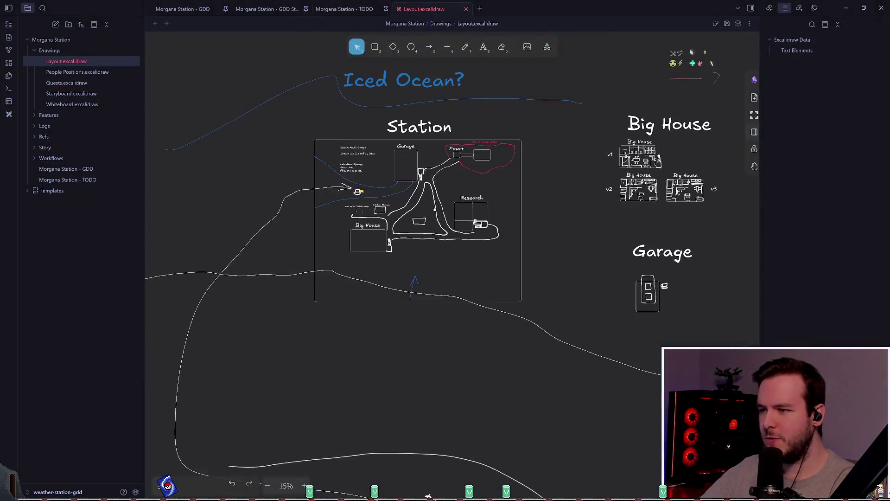
scroll(415, 302, "up", 3, "ctrl")
left_click(413, 258)
key("Delete")
scroll(408, 266, "down", 2)
scroll(426, 221, "down", 2)
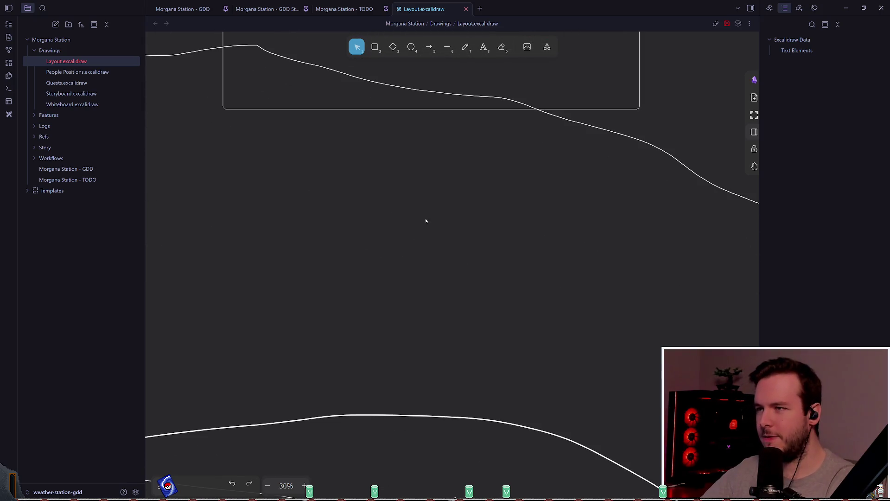
Step: With the blue freehand pencil, sketch trial loops and upward arrows below the map, undoing them
left_click(465, 47)
mouse_move(427, 315)
left_mouse_down()
mouse_move(420, 358)
mouse_move(405, 302)
mouse_move(421, 309)
mouse_move(399, 304)
mouse_move(397, 244)
mouse_move(415, 237)
left_mouse_up()
key("ctrl+z")
scroll(407, 278, "up", 1)
key("ctrl+z")
mouse_move(421, 304)
left_mouse_down()
mouse_move(422, 217)
mouse_move(433, 237)
left_mouse_up()
key("ctrl+z")
mouse_move(424, 297)
left_mouse_down()
mouse_move(427, 208)
mouse_move(430, 217)
left_mouse_up()
scroll(436, 278, "up", 3)
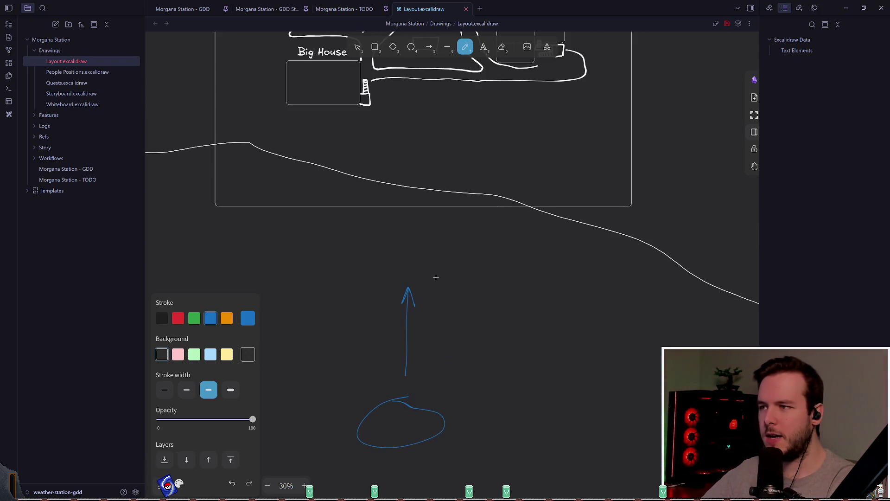
mouse_move(402, 291)
left_mouse_down()
mouse_move(406, 133)
mouse_move(428, 166)
left_mouse_up()
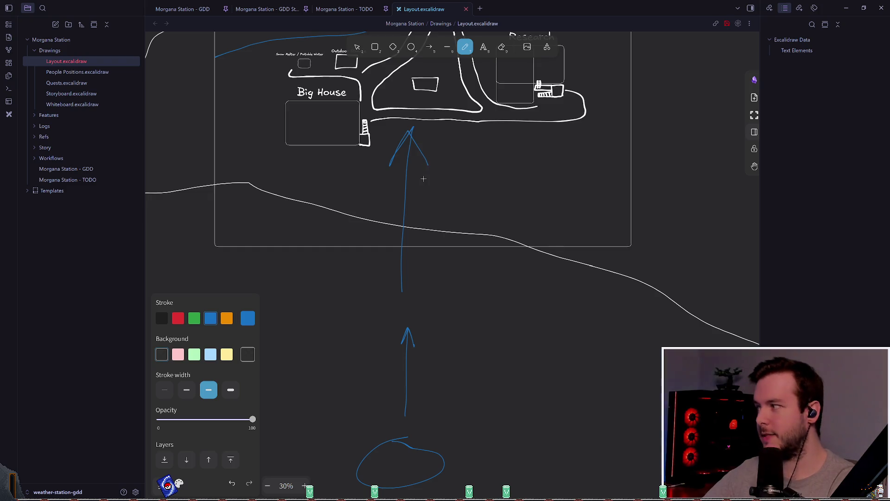
scroll(445, 204, "up", 2)
scroll(465, 249, "up", 2)
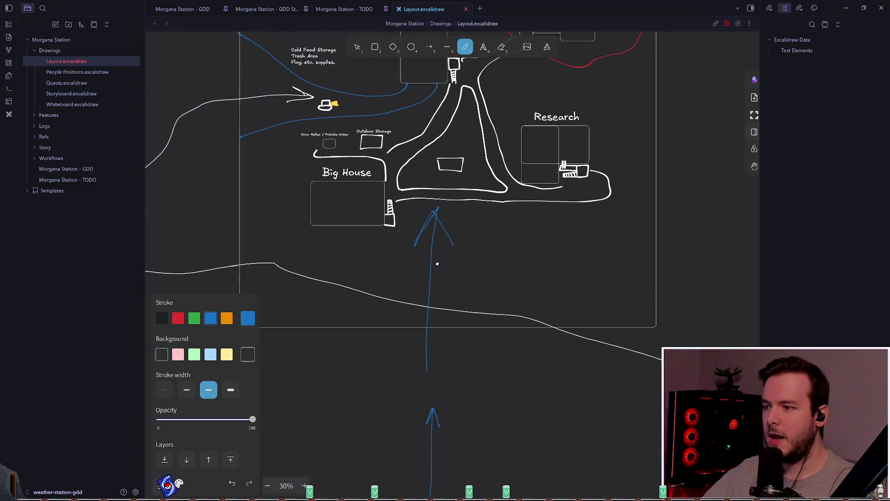
scroll(464, 250, "down", 1)
key("ctrl+z")
key("ctrl+z")
key("ctrl+z")
Step: Try several curved and upward approach strokes toward the map, undoing each one
mouse_move(438, 373)
left_mouse_down()
mouse_move(368, 304)
mouse_move(264, 239)
mouse_move(285, 130)
mouse_move(297, 122)
left_mouse_up()
key("ctrl+z")
scroll(471, 234, "left", 2)
scroll(470, 234, "down", 1)
mouse_move(531, 327)
left_mouse_down()
mouse_move(436, 301)
mouse_move(327, 149)
left_mouse_up()
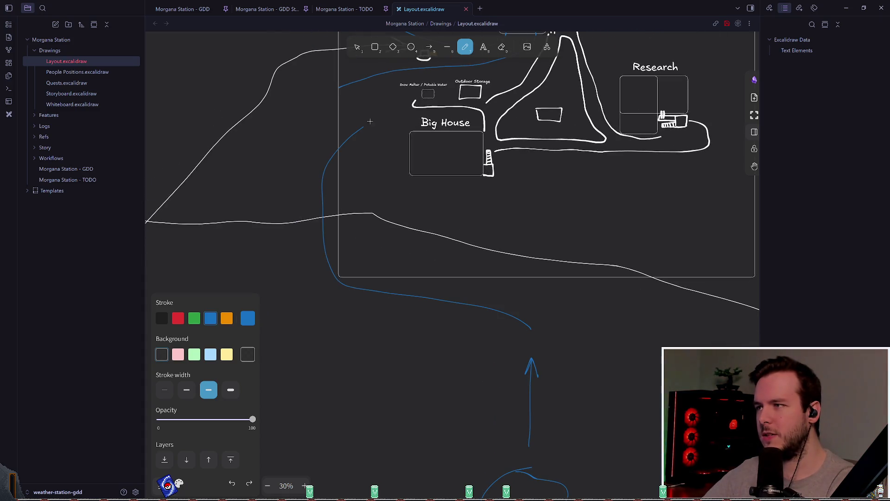
key("ctrl+z")
scroll(348, 274, "right", 2)
scroll(348, 274, "up", 1)
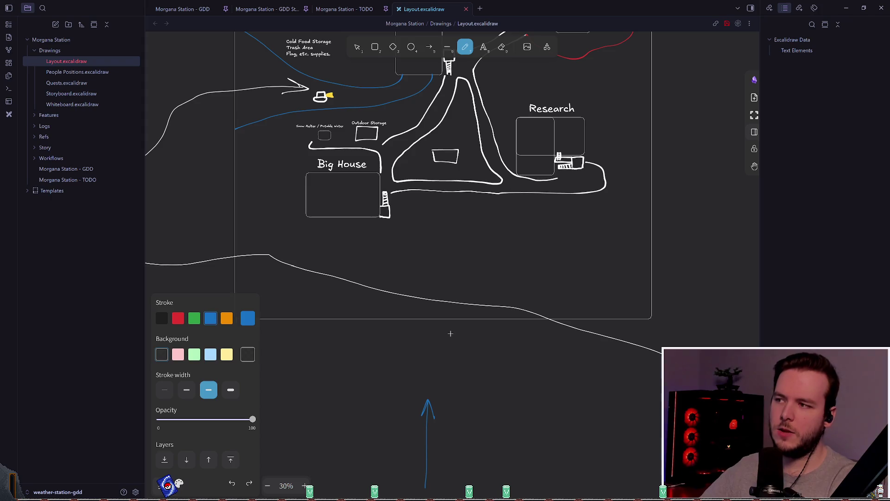
mouse_move(447, 332)
left_mouse_down()
mouse_move(443, 215)
mouse_move(429, 235)
left_mouse_up()
key("ctrl+z")
left_click_drag(428, 363, 429, 223)
key("ctrl+z")
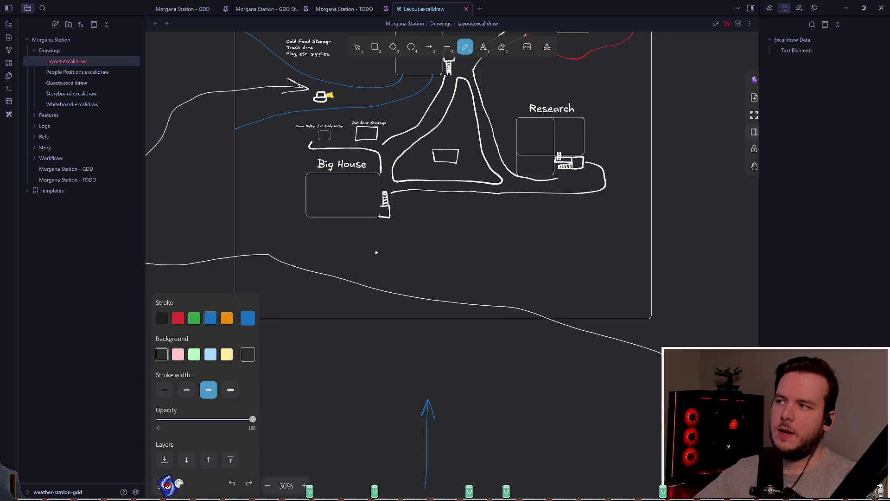
scroll(376, 252, "up", 2)
scroll(391, 281, "up", 2)
mouse_move(283, 269)
left_mouse_down()
mouse_move(402, 167)
mouse_move(364, 184)
left_mouse_up()
key("ctrl+z")
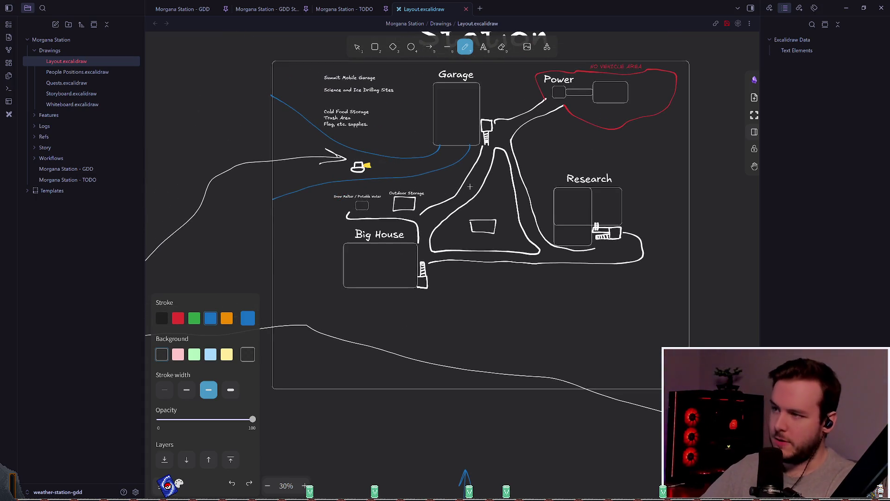
scroll(377, 381, "down", 3)
scroll(384, 305, "down", 2)
Step: Draw the final blue loop below Big House with a path curving up from it, then return to Godot
mouse_move(421, 258)
left_mouse_down()
mouse_move(436, 278)
mouse_move(429, 228)
left_mouse_up()
scroll(434, 283, "up", 2)
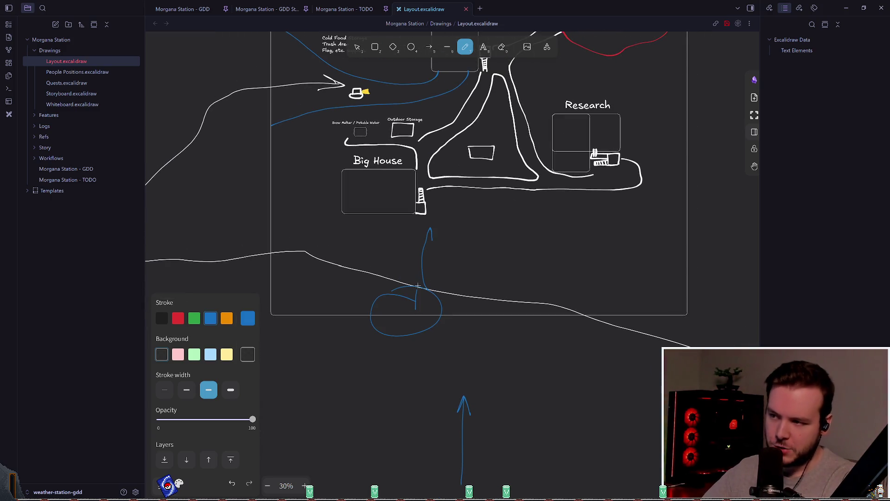
key("ctrl+z")
mouse_move(406, 314)
left_mouse_down()
mouse_move(333, 298)
mouse_move(250, 193)
mouse_move(290, 107)
left_mouse_up()
scroll(405, 211, "up", 2)
scroll(406, 211, "left", 2)
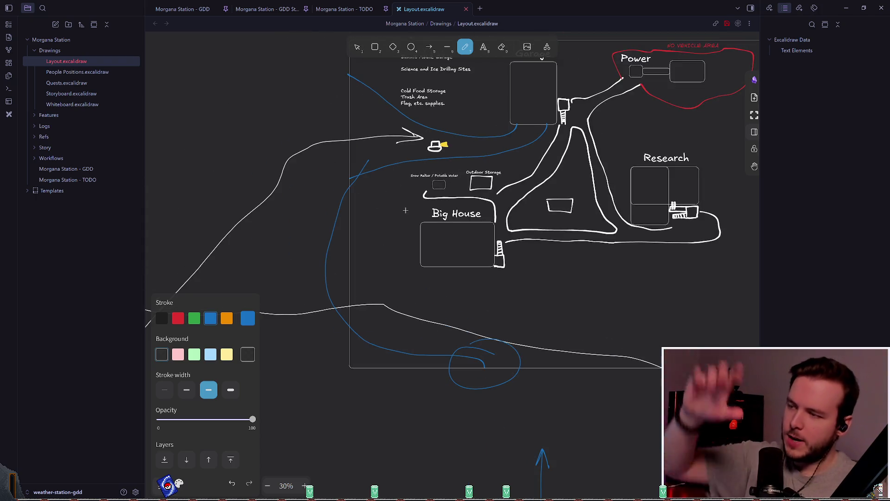
scroll(406, 210, "up", 1)
scroll(405, 210, "right", 3)
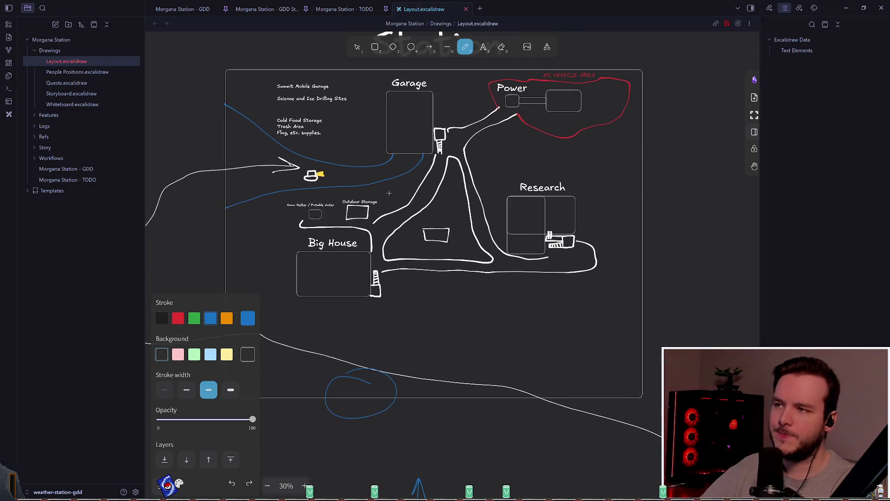
scroll(386, 194, "left", 1)
scroll(386, 194, "down", 2)
left_click_drag(406, 295, 409, 297)
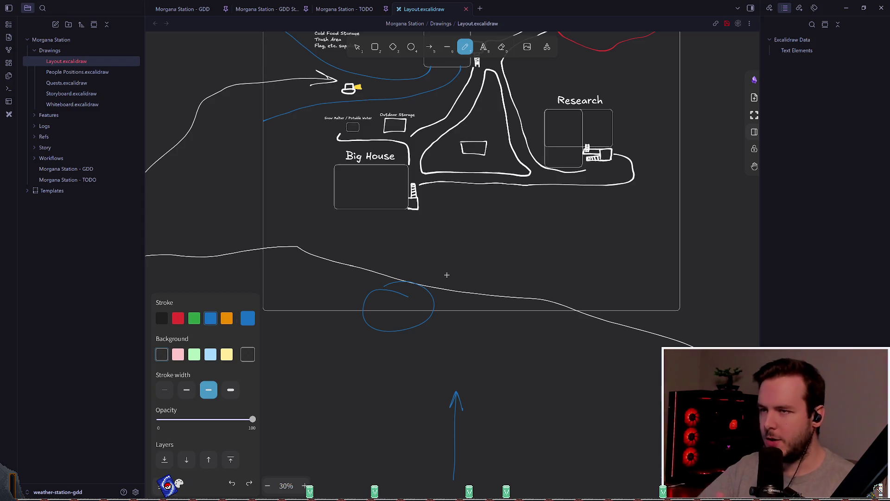
key("alt+Tab")
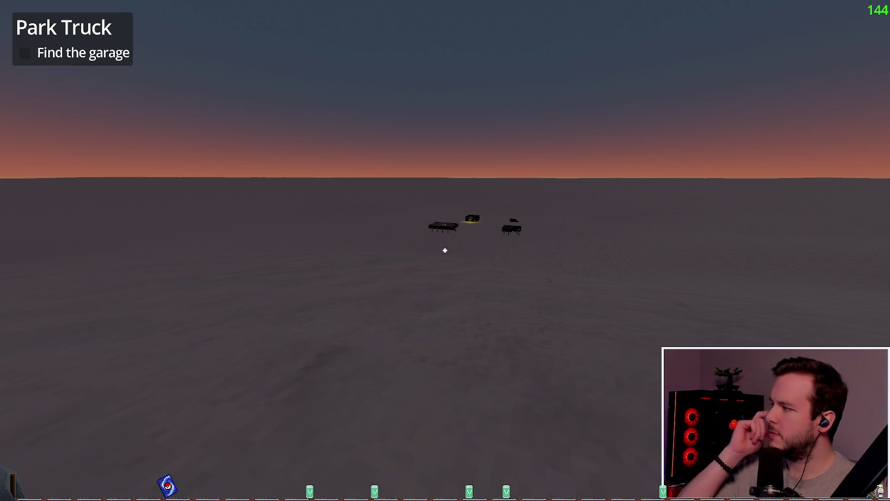
Step: Pause and resume the playtest, turn on the flashlight, and walk back from the station buildings
key("Escape")
key("Up")
key("Up")
key("Return")
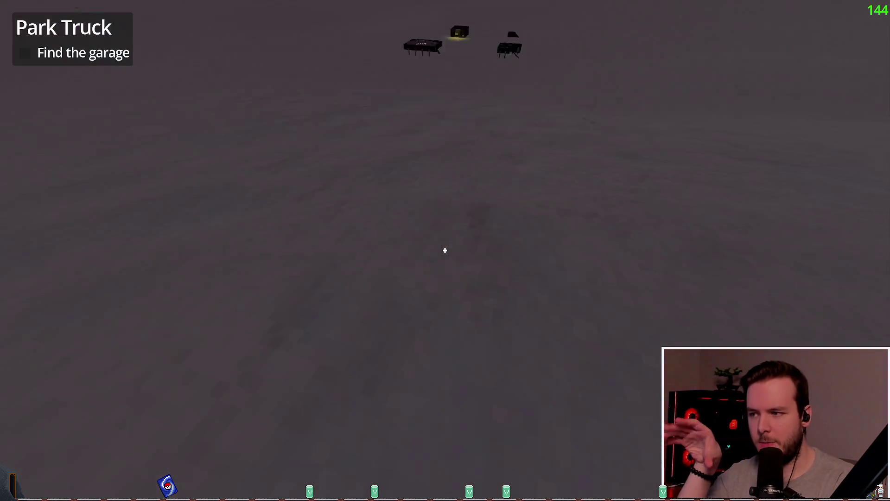
key("f")
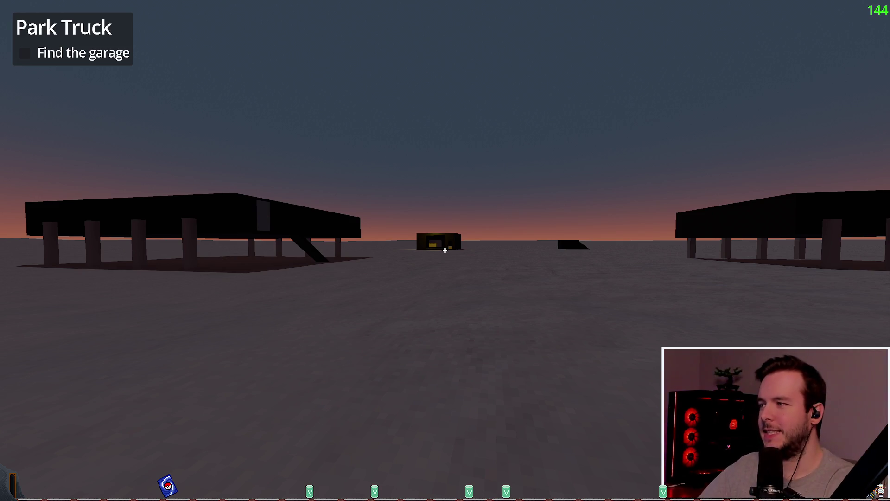
key("s")
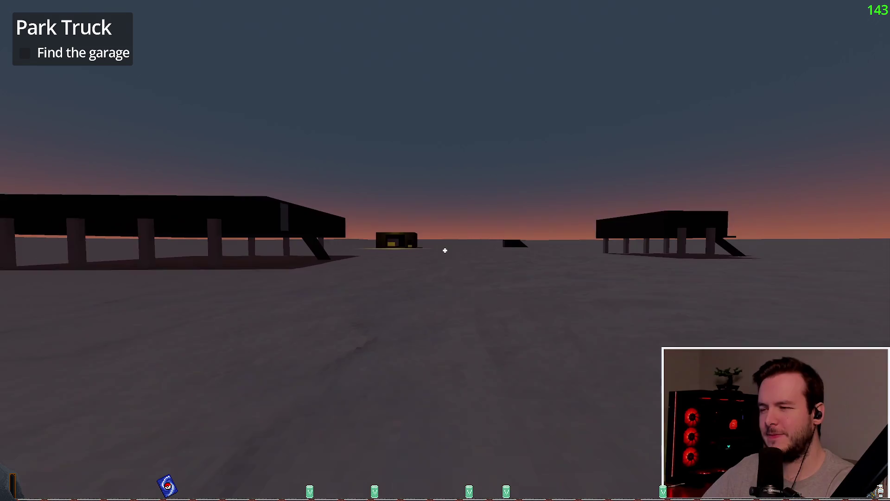
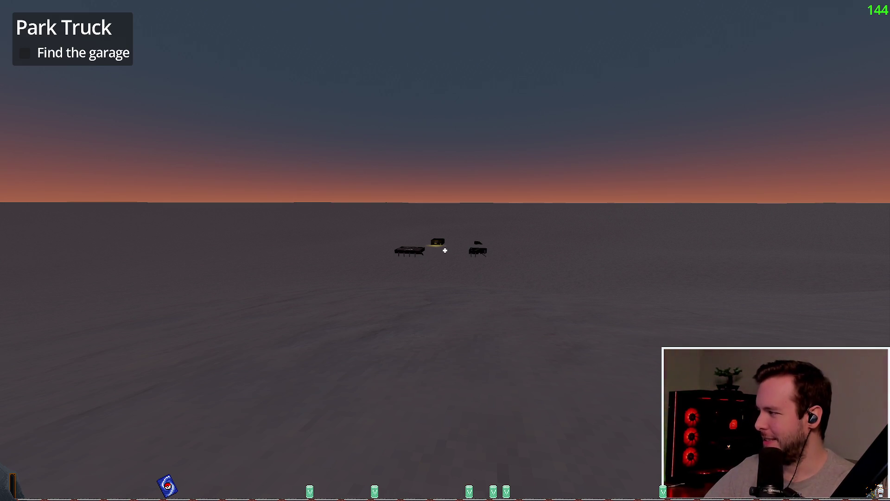
Step: Walk across the snowfield past the left building until the stilted buildings and lit garage are close ahead
key("w")
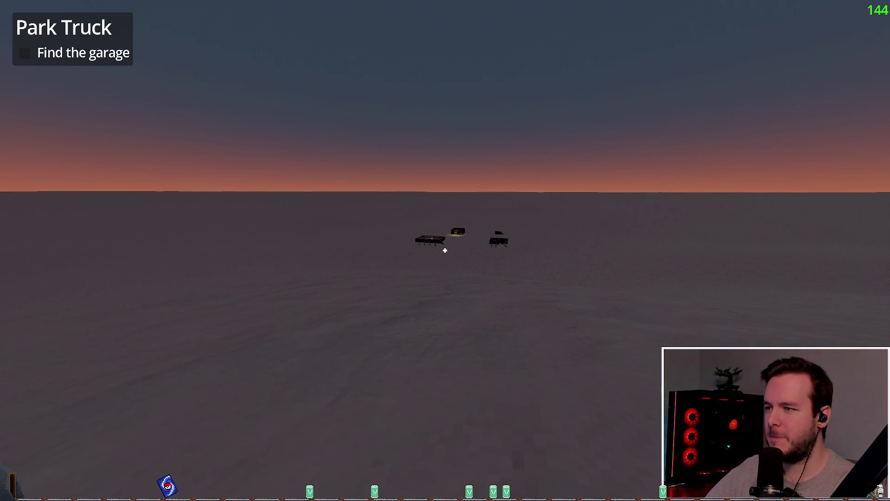
key("w")
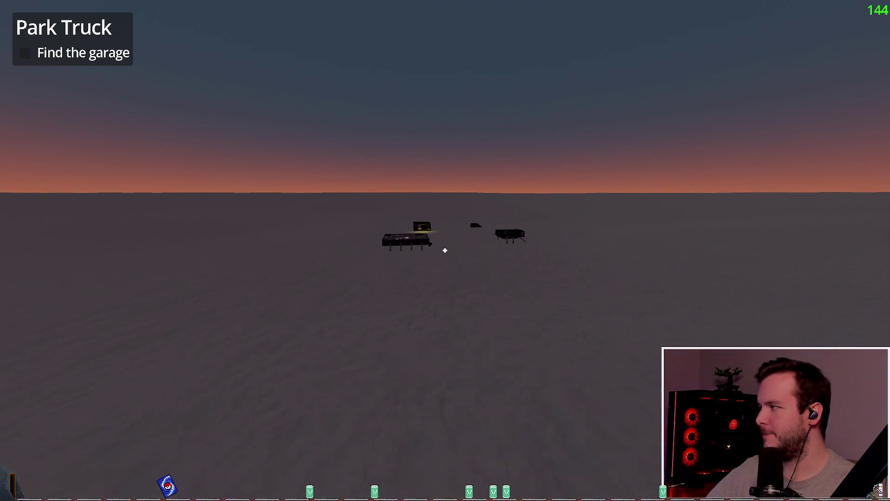
key("w")
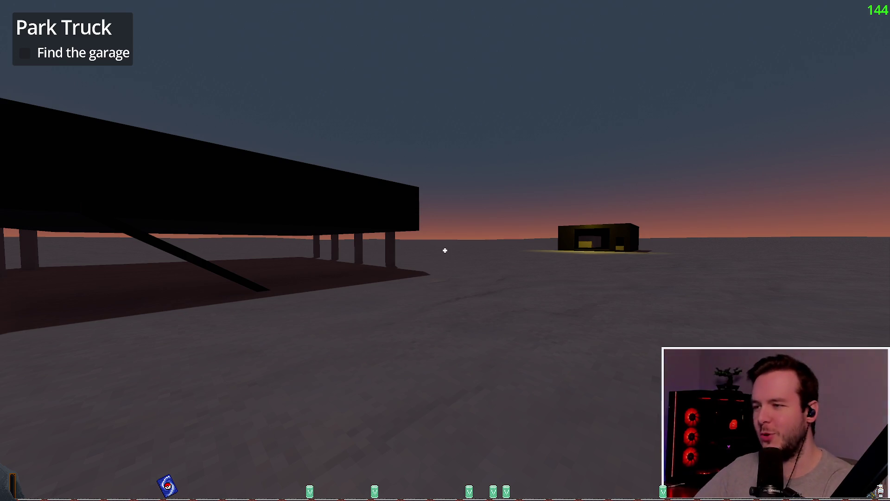
key("w")
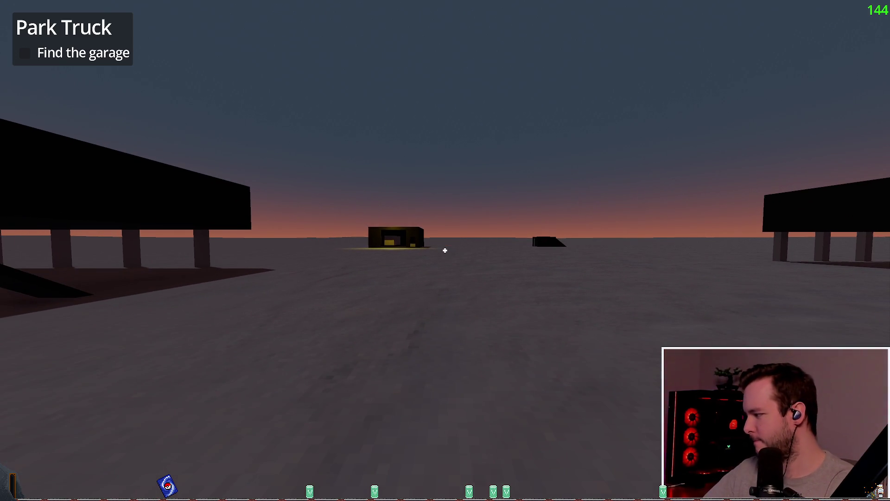
key("s")
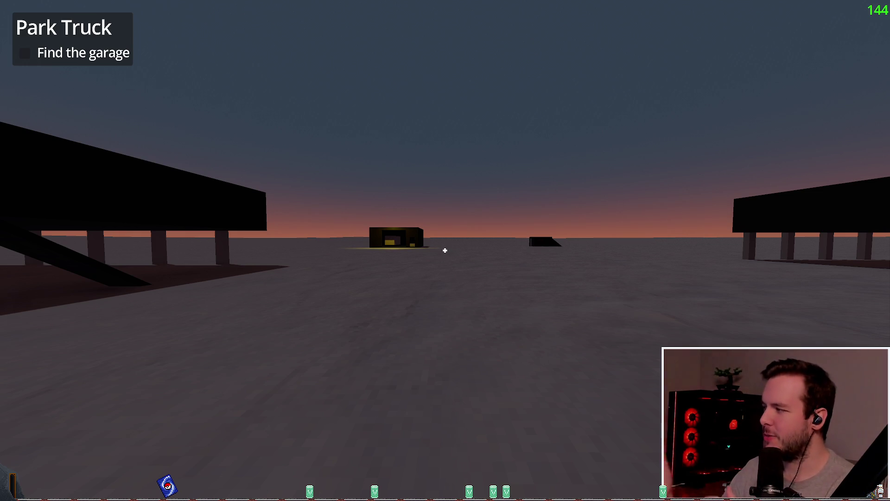
mouse_move(445, 251)
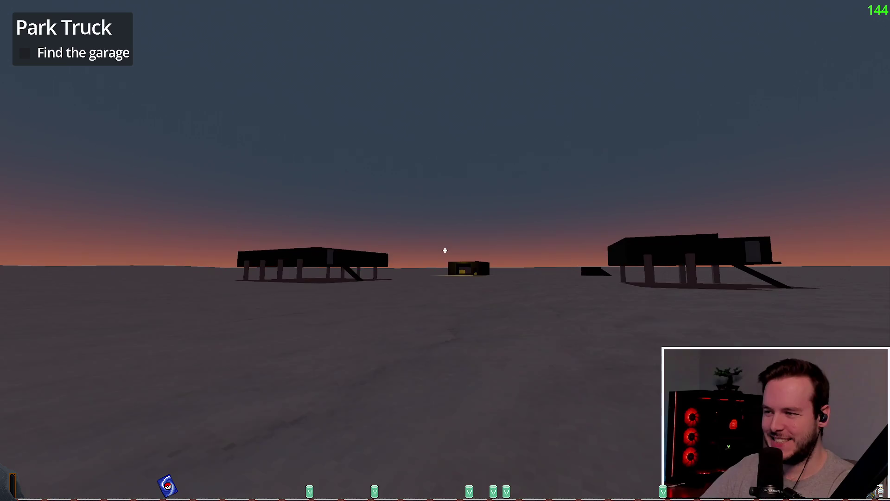
Step: Approach the garage between the buildings, pause and resume the game, then back away
key("w")
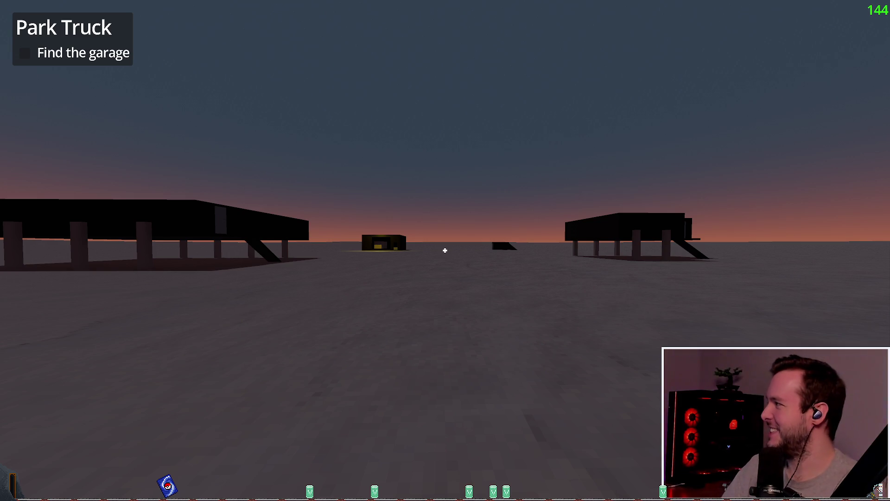
key("Escape")
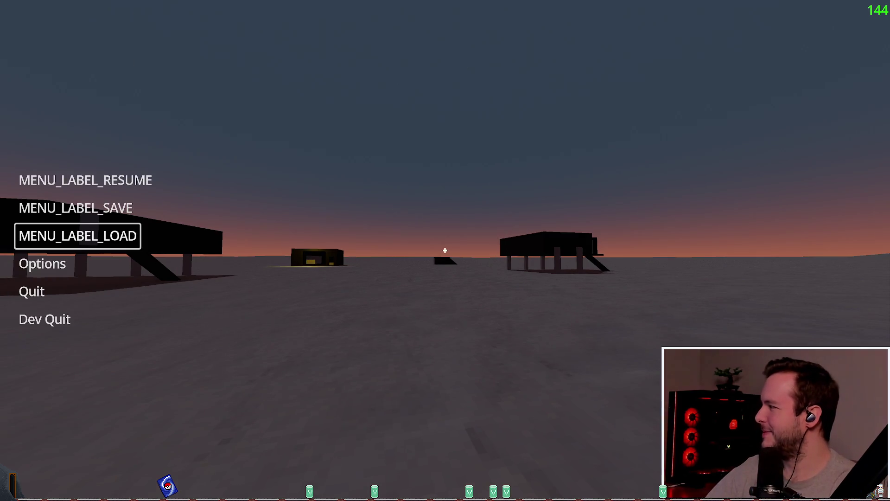
key("Up")
key("Up")
key("Return")
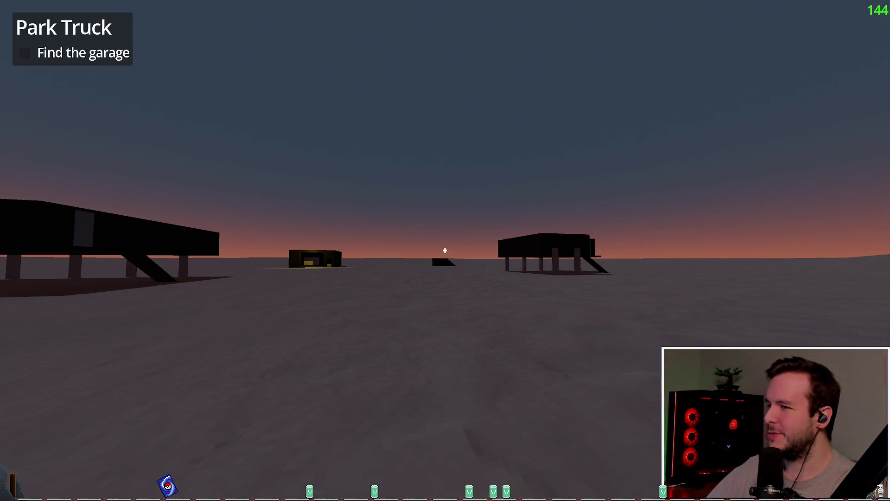
key("w")
key("s")
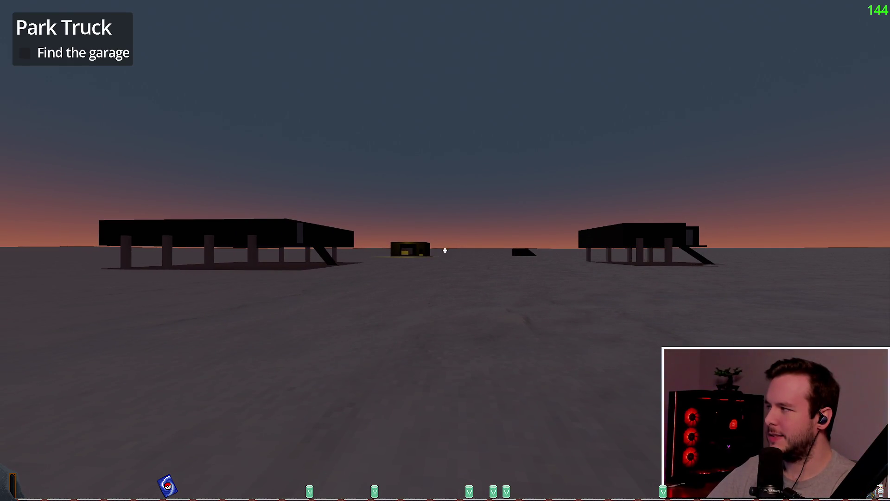
Step: Turn right and drive the truck over the dune crest toward the garage to finish Park Truck
key("d")
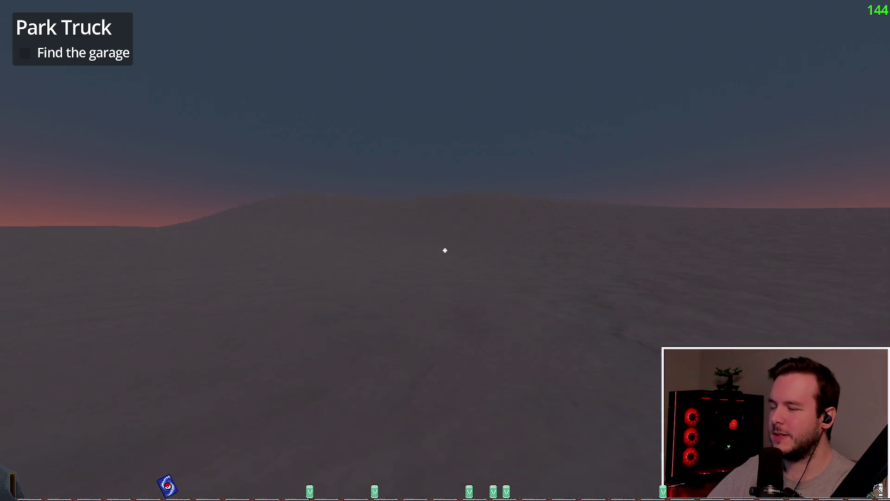
key("w")
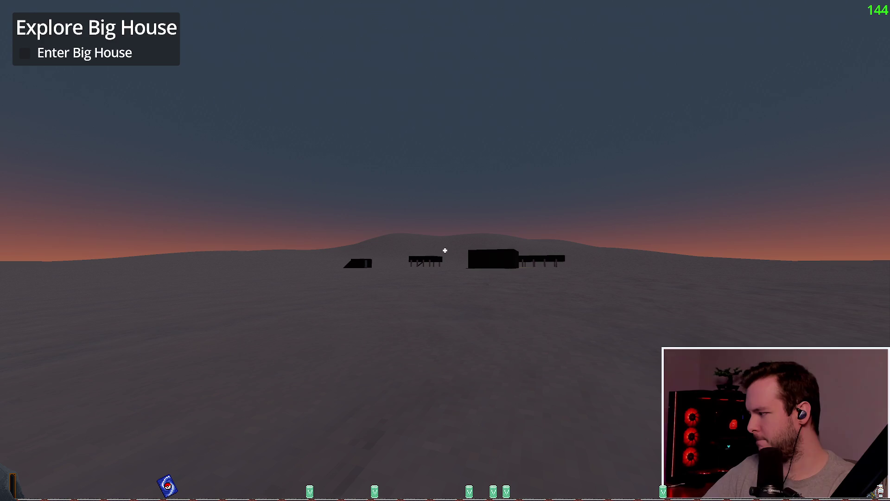
Step: Turn left and walk across the snowfield toward the distant Big House structures
key("w")
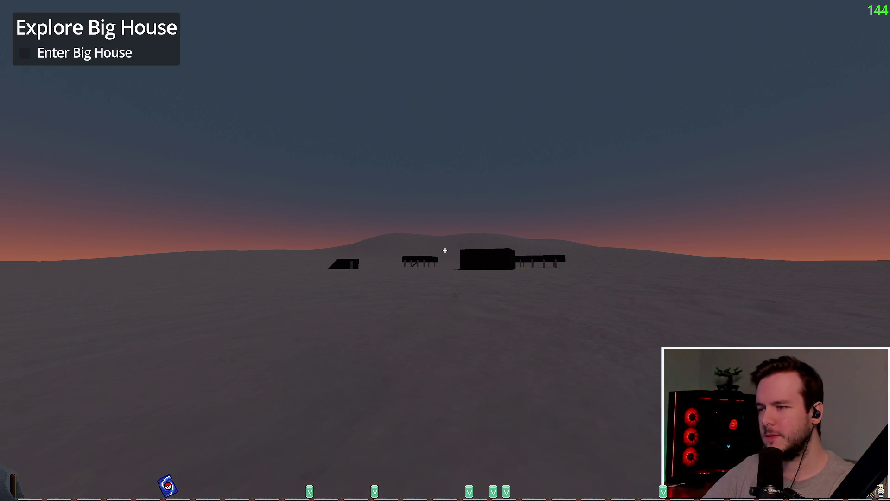
mouse_move(445, 251)
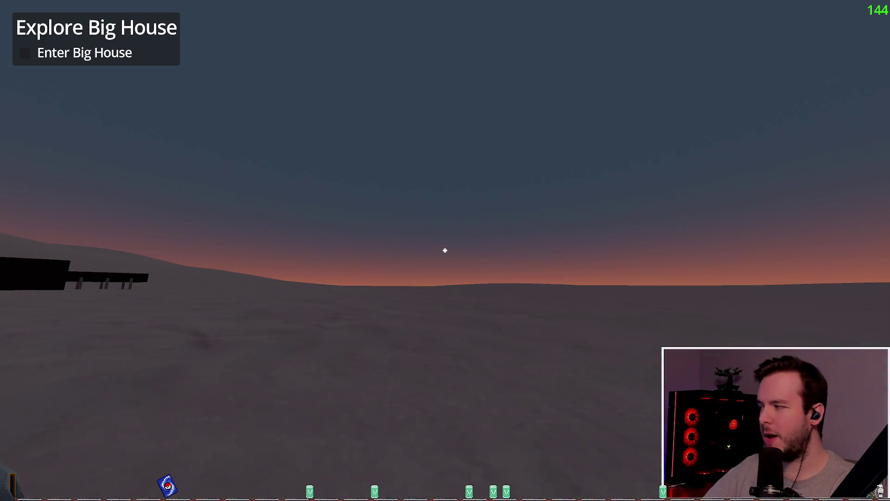
key("w")
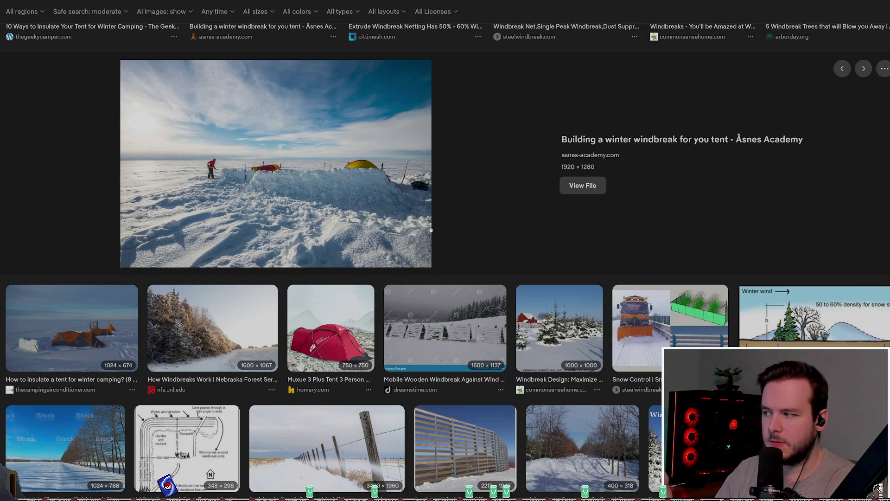
Step: Preview the winter tent insulation and Living Snow Fence windbreak images in the results
left_click(72, 338)
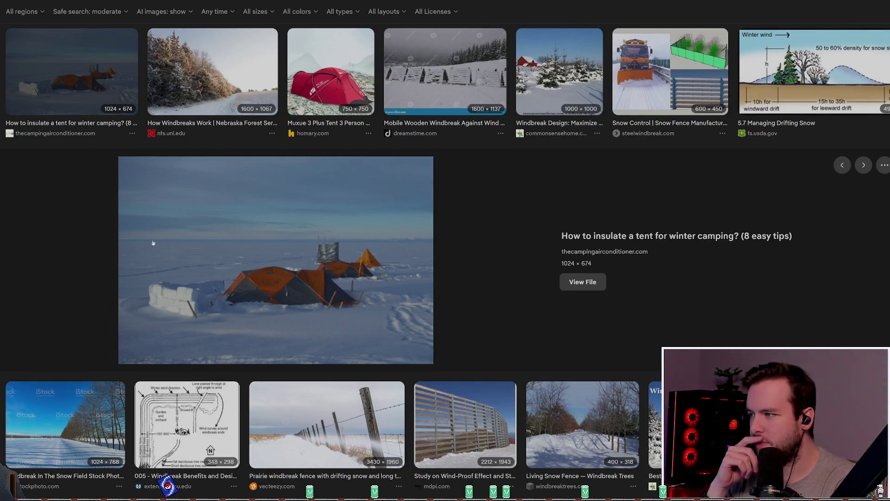
scroll(399, 195, "down", 2)
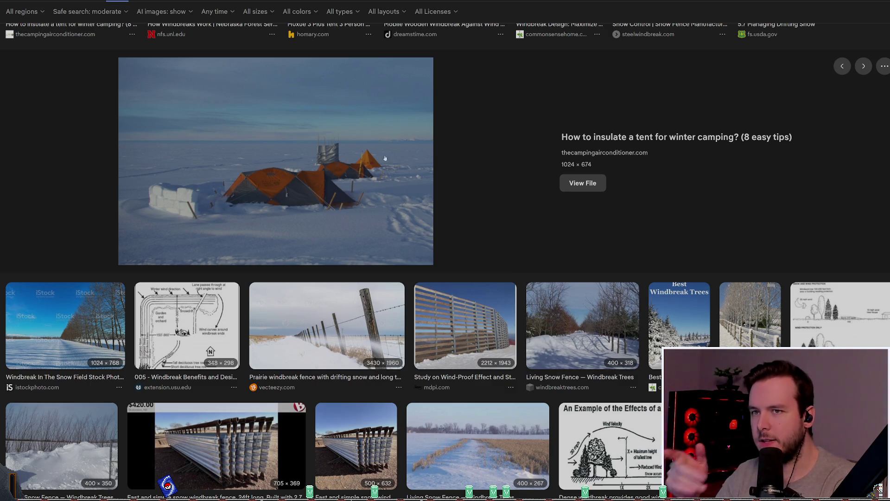
scroll(376, 188, "down", 3)
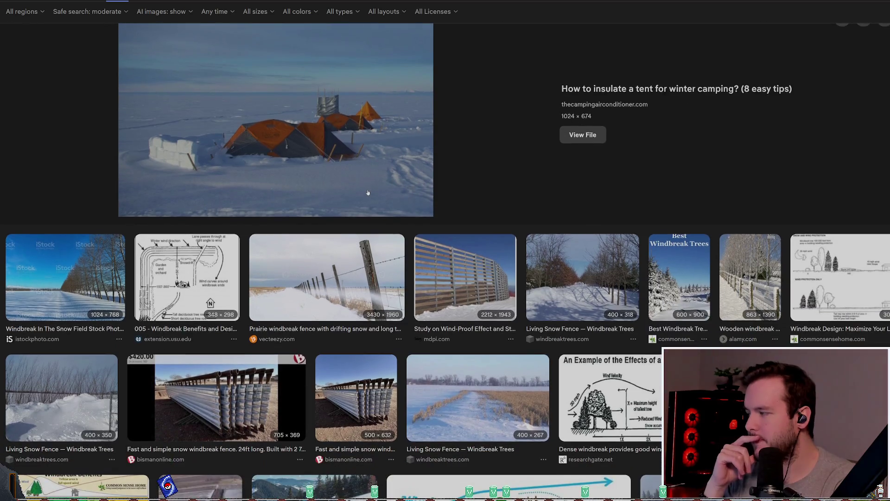
left_click(458, 314)
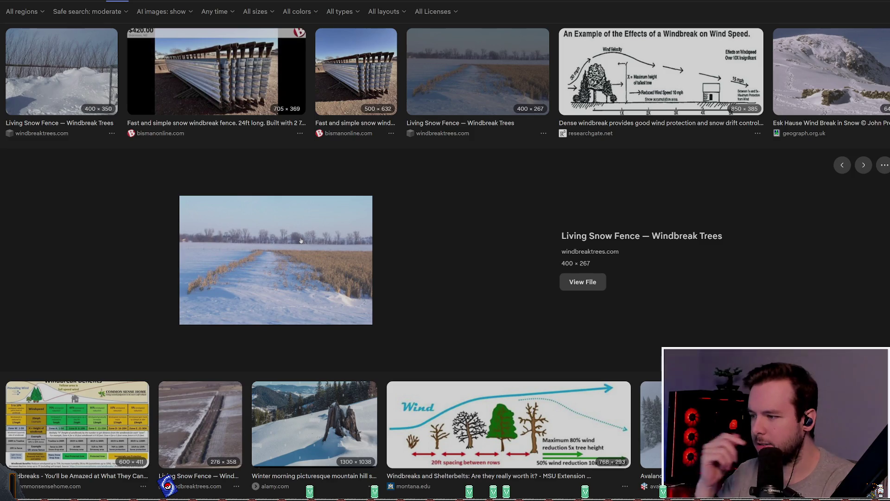
scroll(309, 291, "down", 1)
scroll(326, 294, "down", 2)
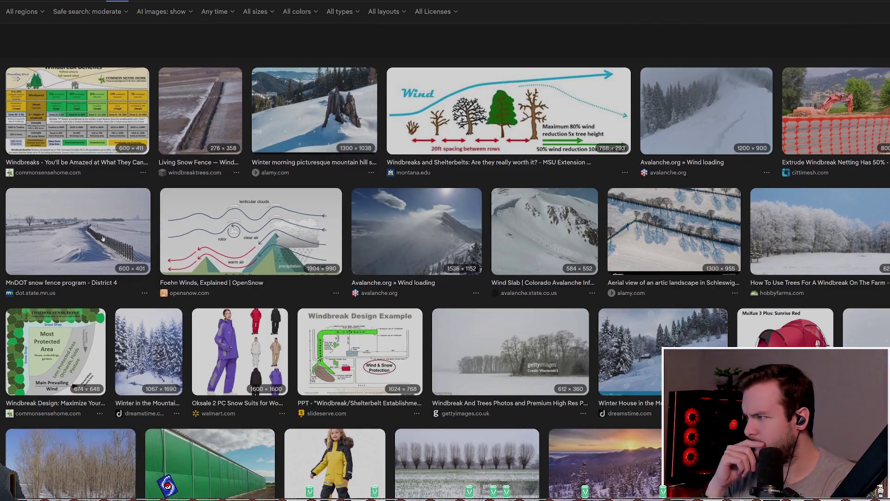
Step: Preview the MnDOT snow fence image, then the Getty 'Windbreak And Trees' photo
left_click(79, 227)
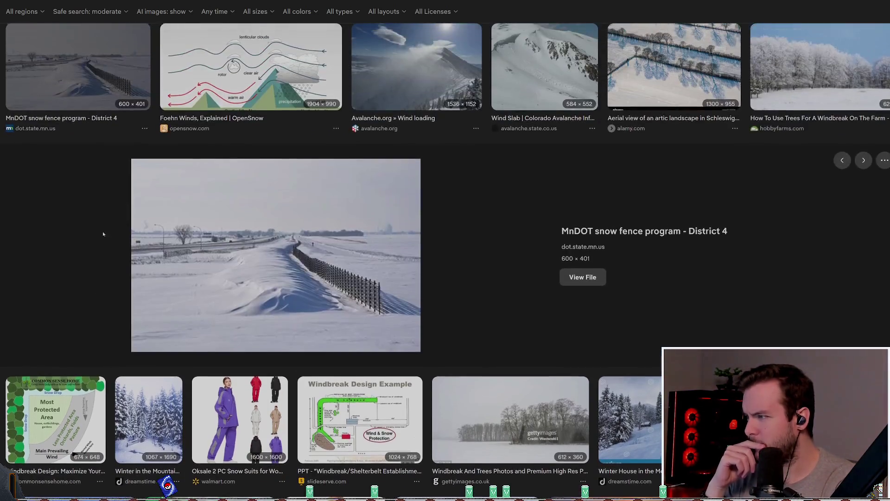
scroll(308, 243, "down", 5)
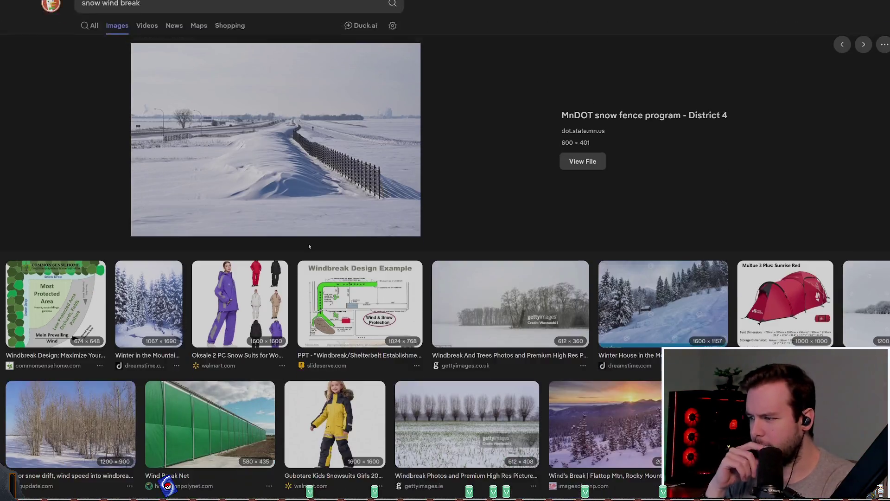
scroll(466, 268, "up", 2)
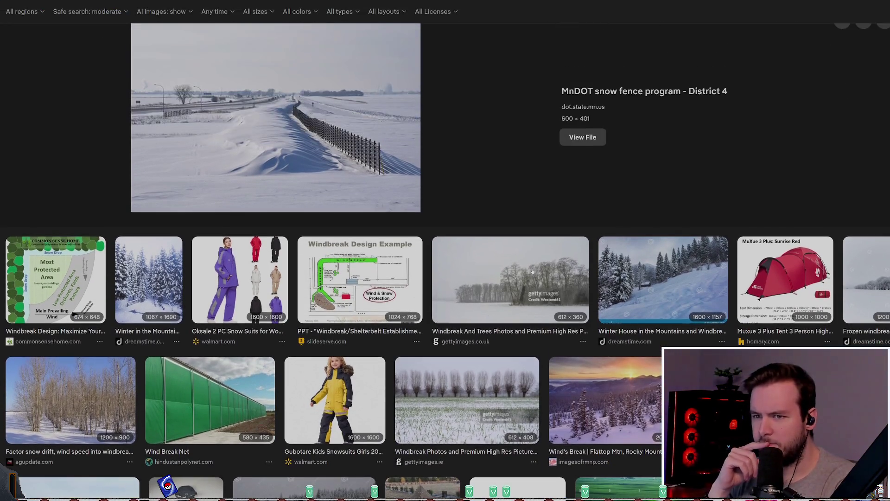
left_click(512, 275)
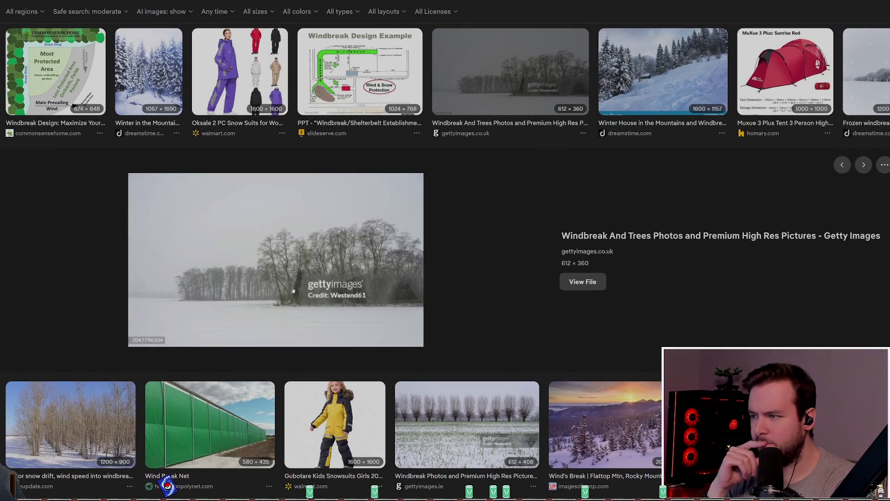
scroll(311, 254, "up", 10)
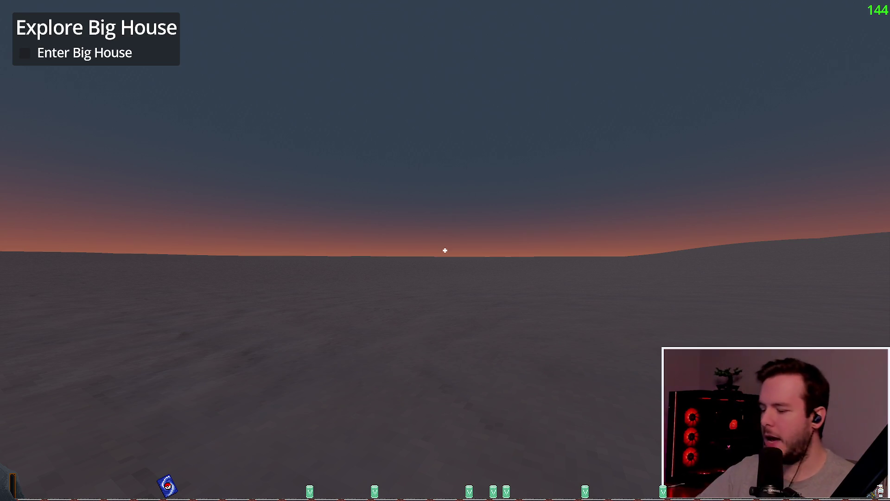
Step: Cross the snowfield past the Big House toward the small house, briefly viewing the buildings from afar
mouse_move(445, 250)
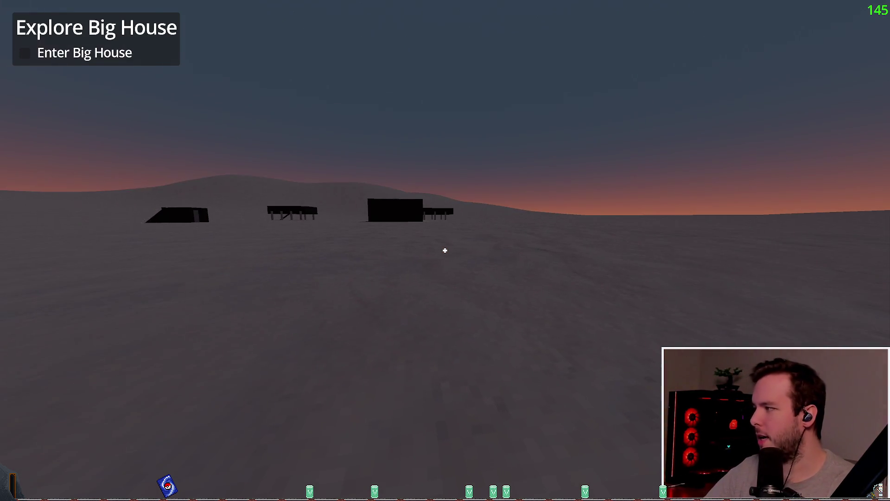
key("w")
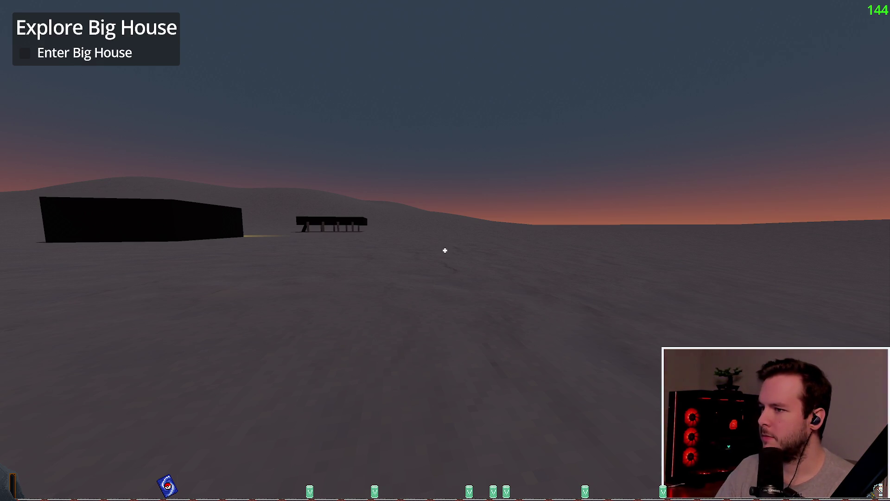
key("w")
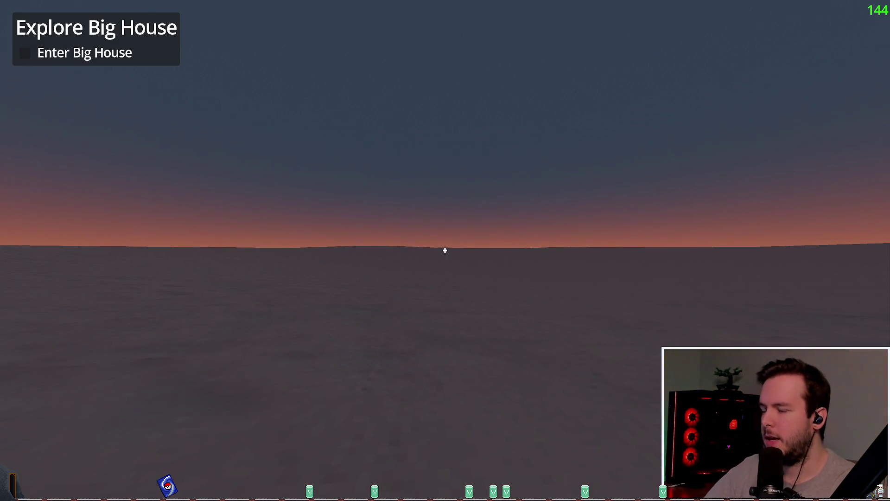
key("s")
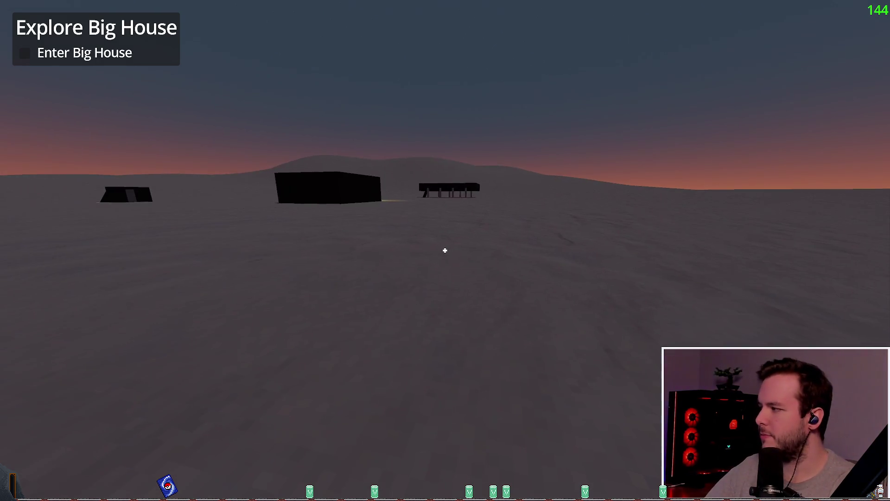
key("s")
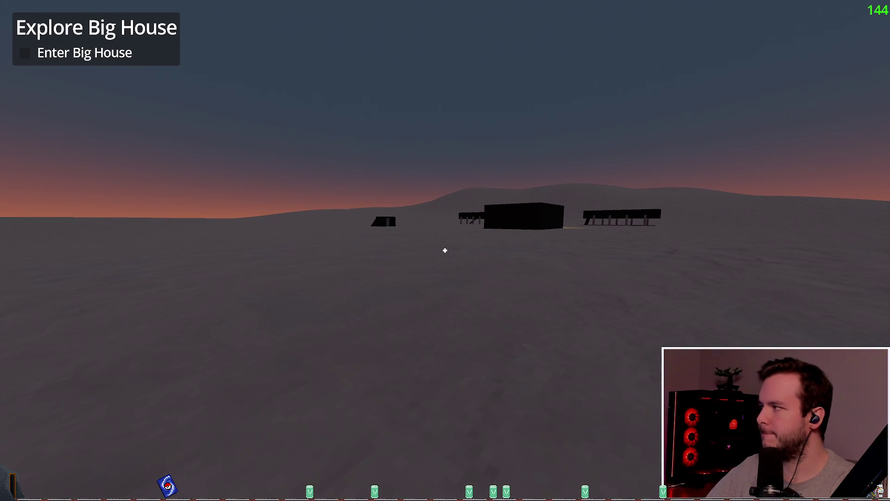
key("w")
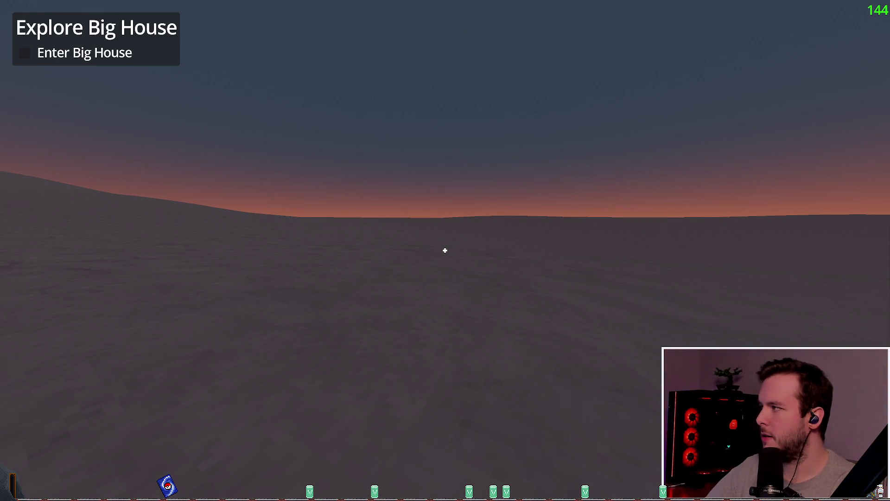
key("w")
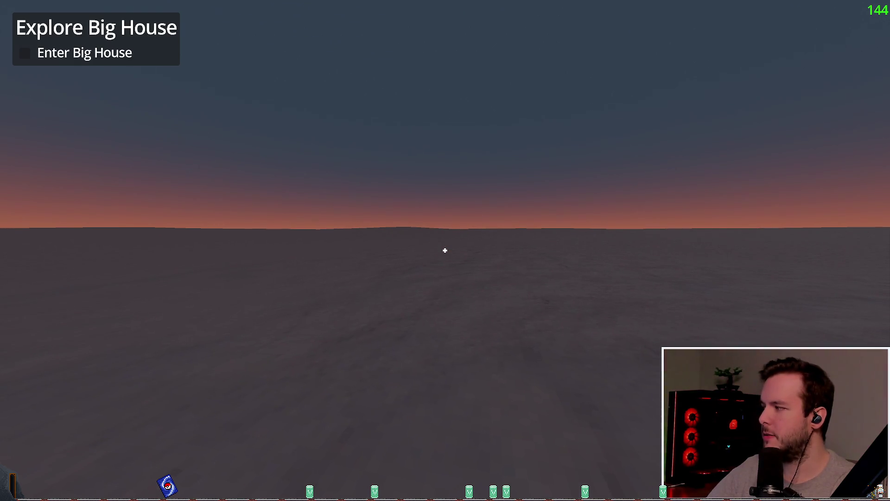
key("w")
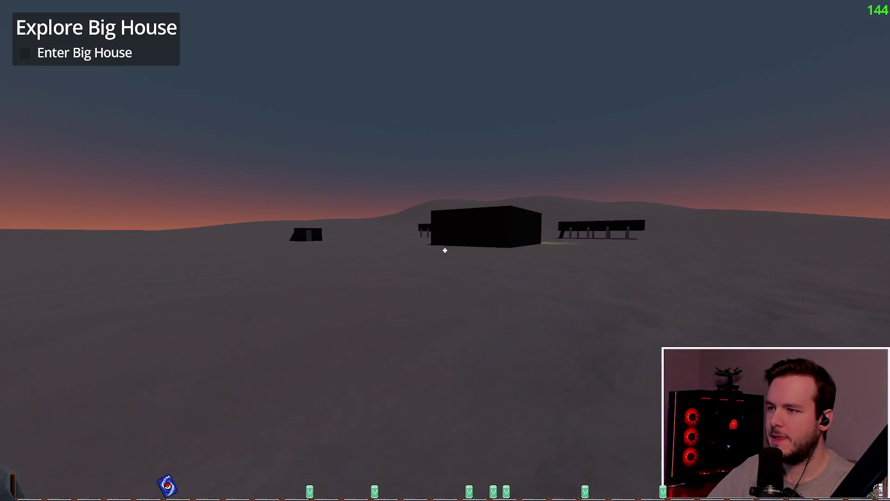
Step: Walk up to the small house and open its door with E
key("w")
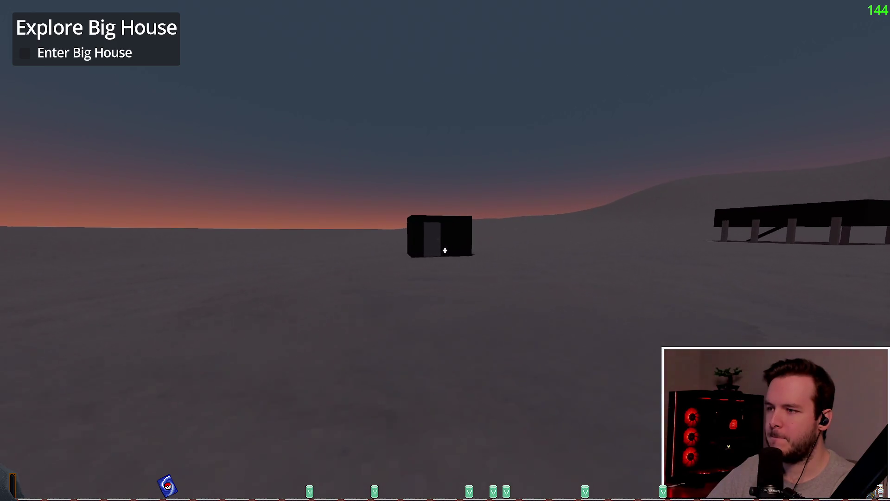
key("w")
key("e")
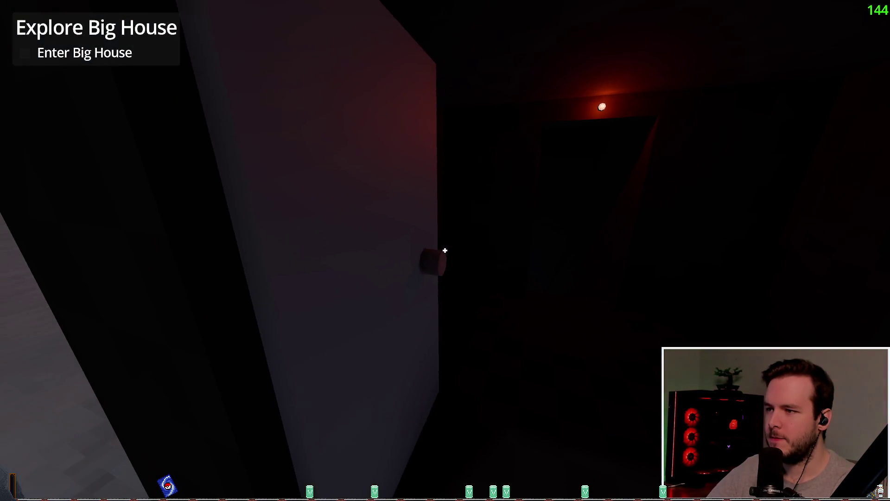
Step: Walk into the red-lit interior, past the ceiling light and down the dark corridor
key("w")
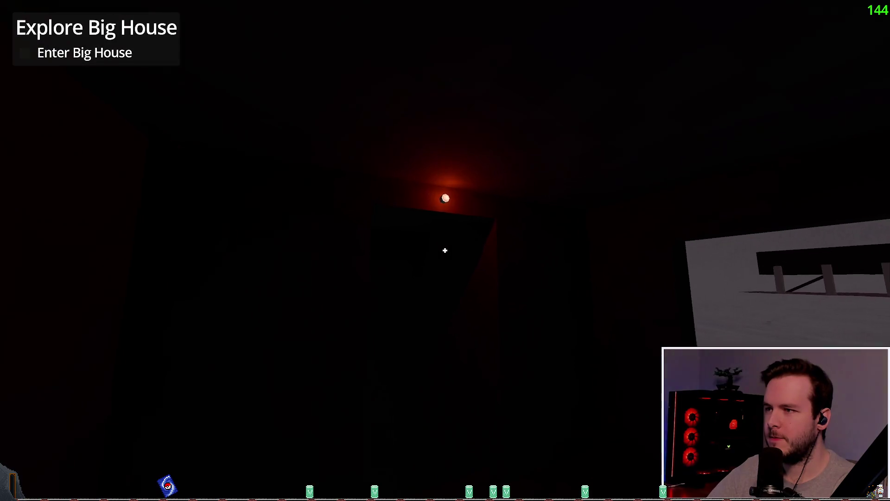
key("w")
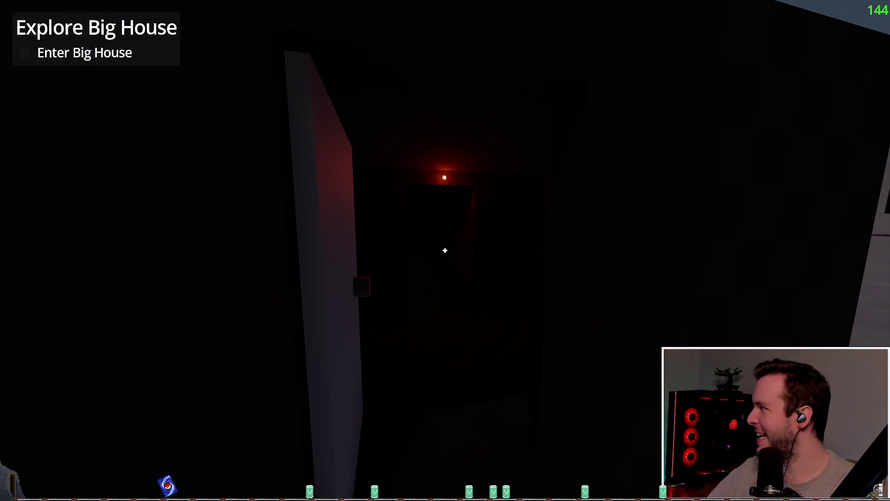
key("w")
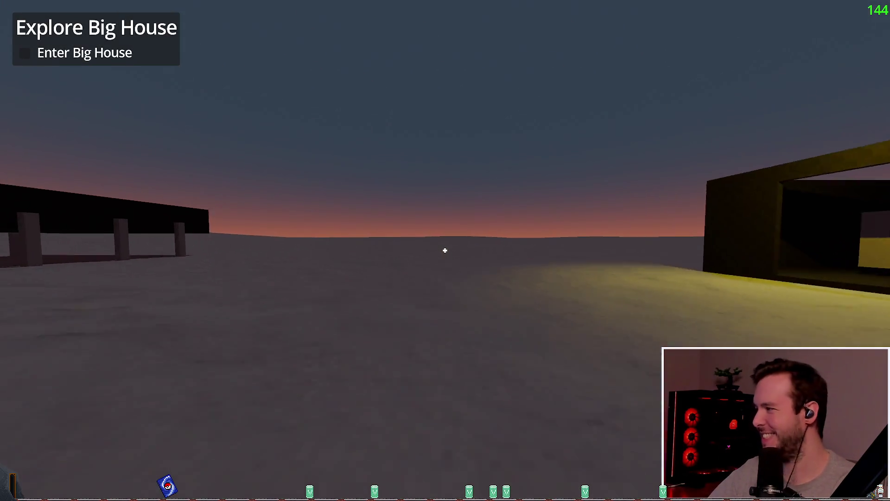
Step: Inspect the yellow-lit garage's open front and side wall, then bring up the pause menu
key("w")
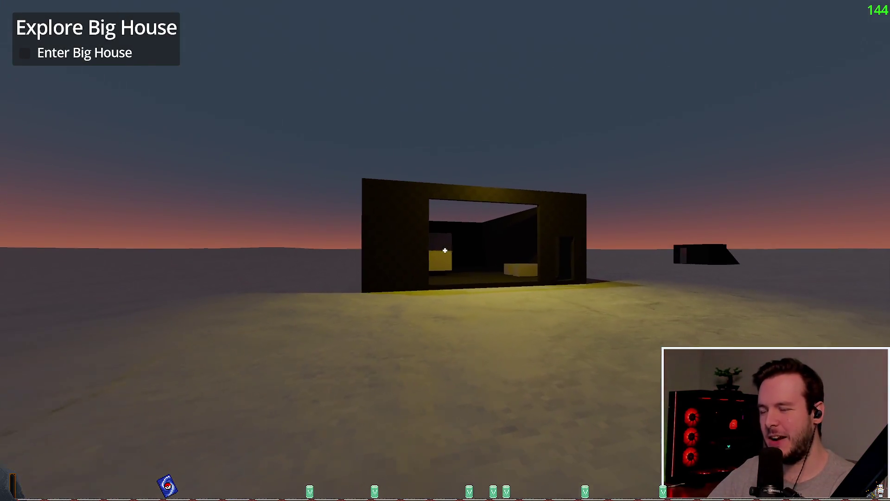
key("w")
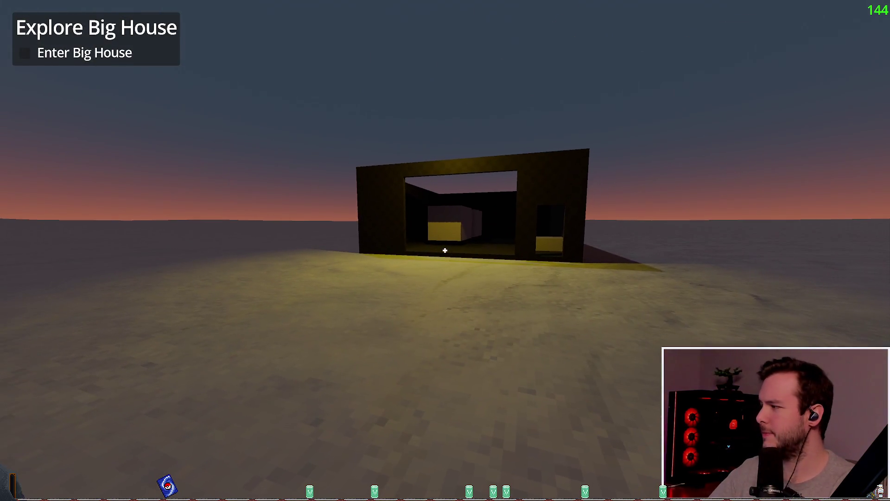
key("w")
key("w")
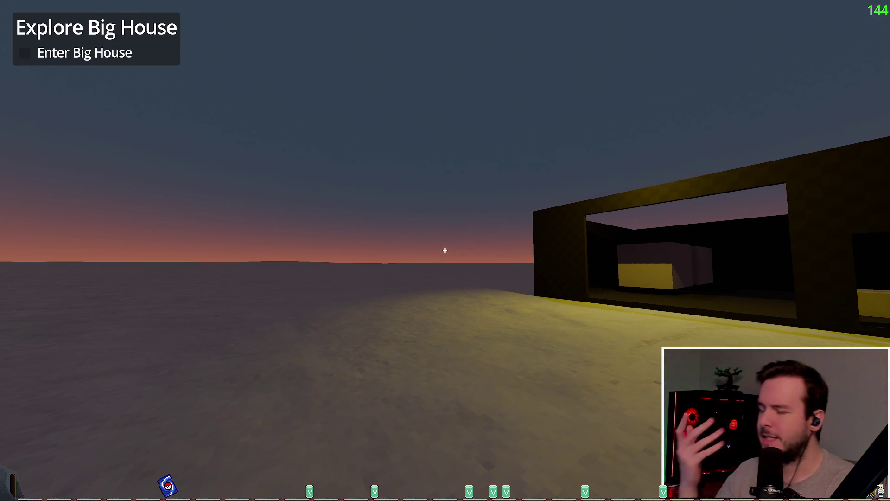
key("s")
key("a")
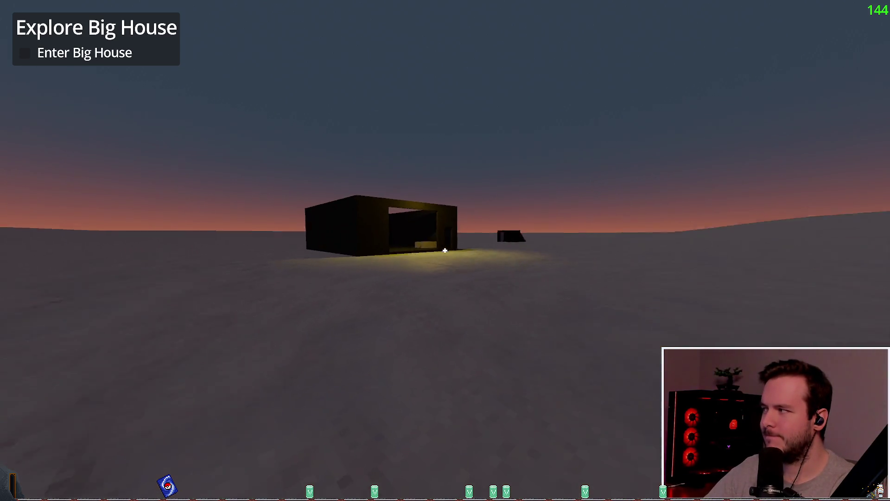
key("Escape")
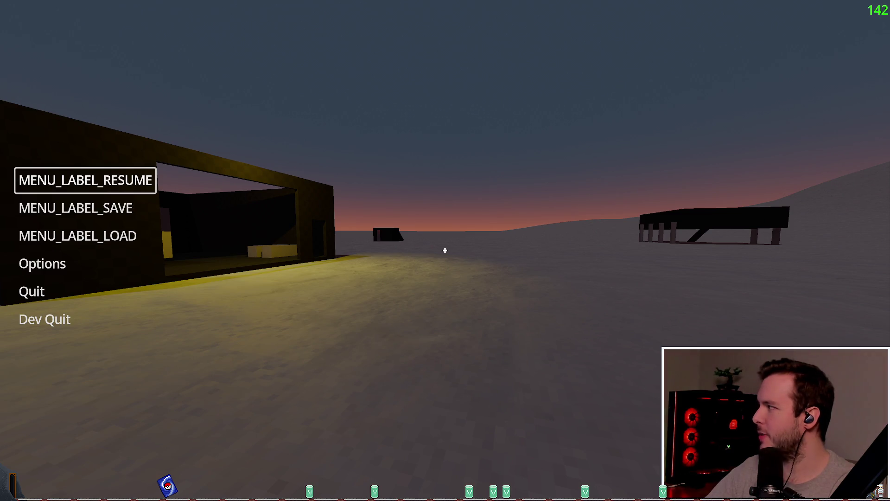
Step: Resume play, travel far from the buildings, then Dev Quit back to the Godot editor
key("Escape")
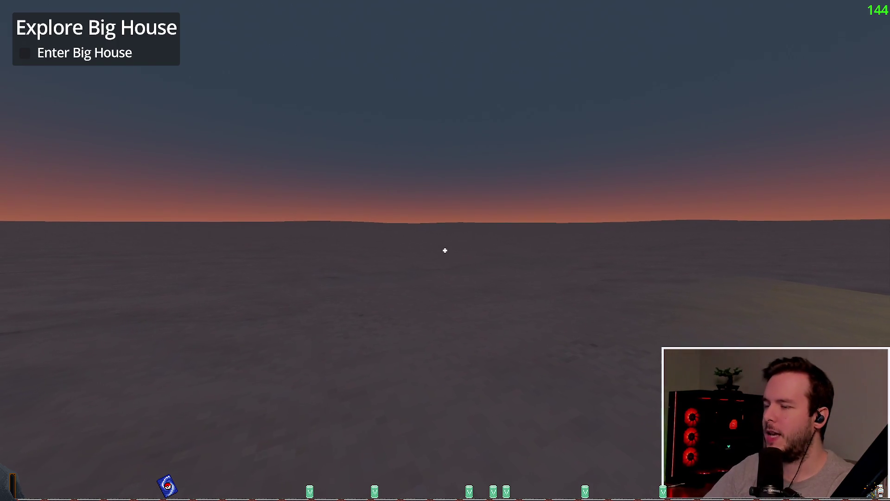
key("w")
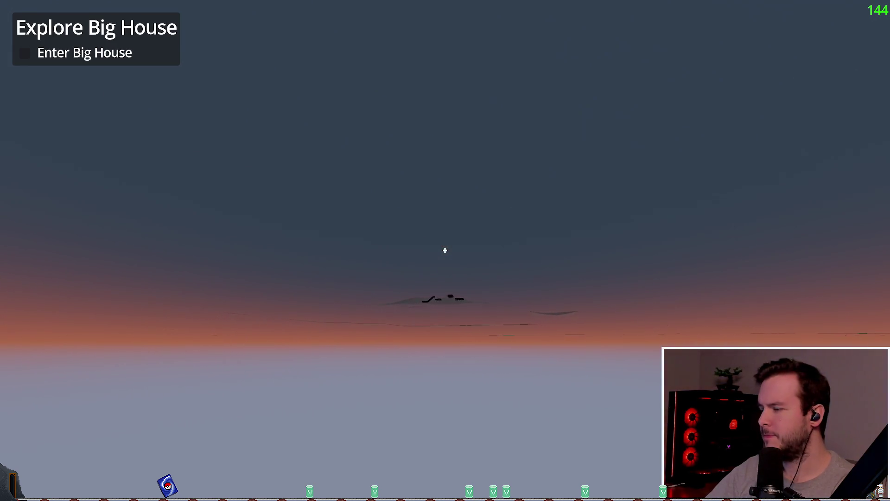
key("Escape")
left_click(41, 318)
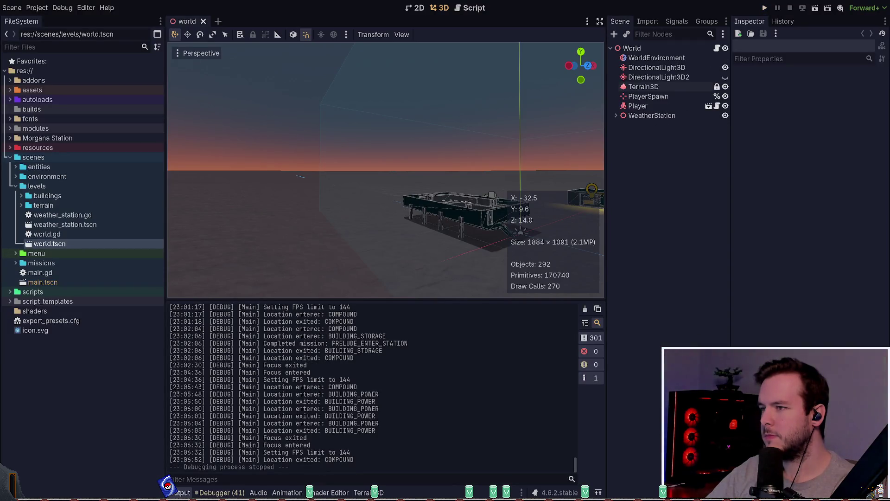
Step: Fly the editor camera high above the level for an overview of the buildings
right_click(351, 248)
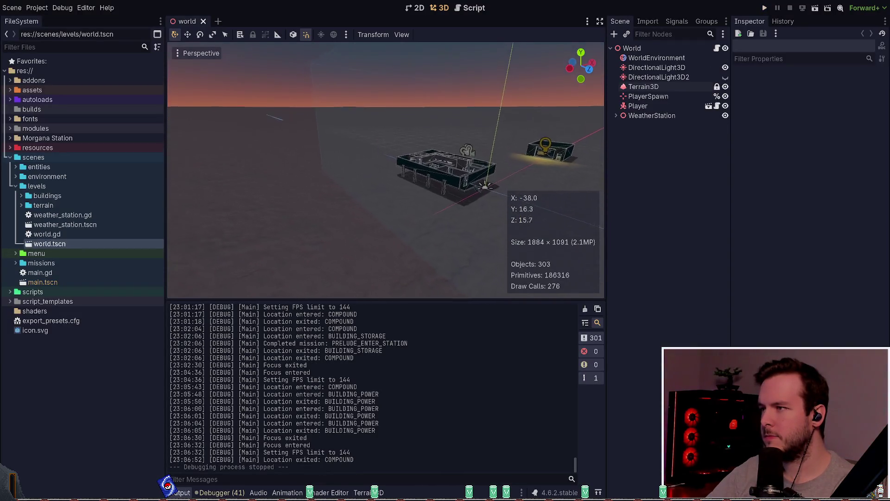
key("e")
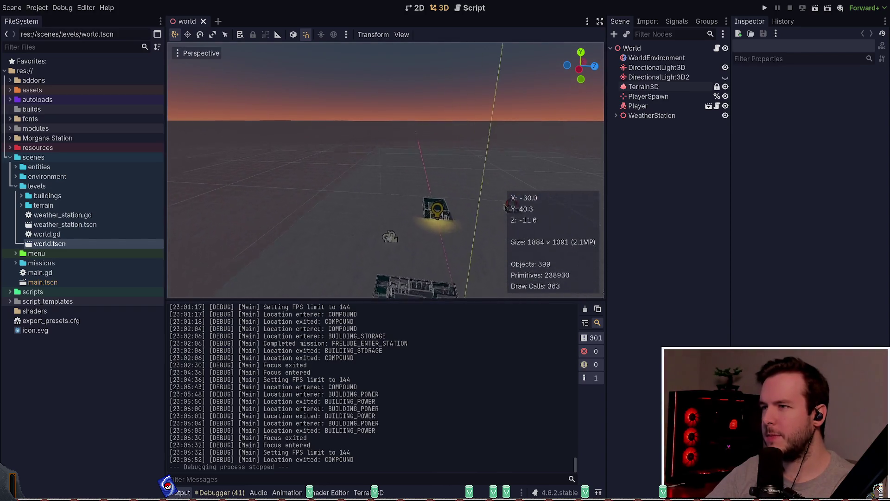
key("e")
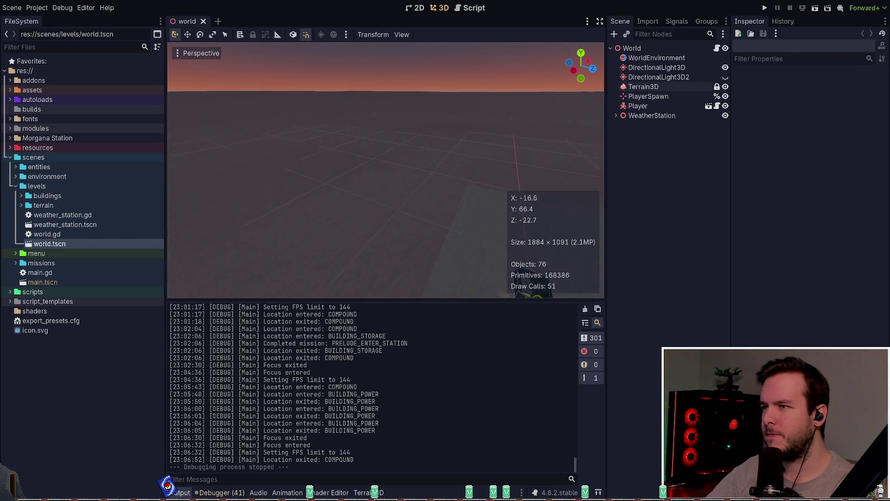
key("e")
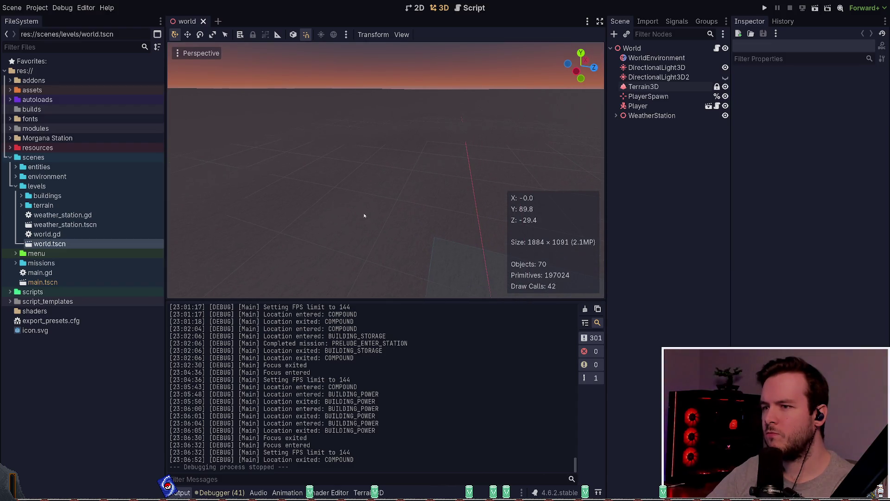
Step: Select the Terrain3D node, toggle its Regions section, and descend to face the stilted building
left_click(650, 87)
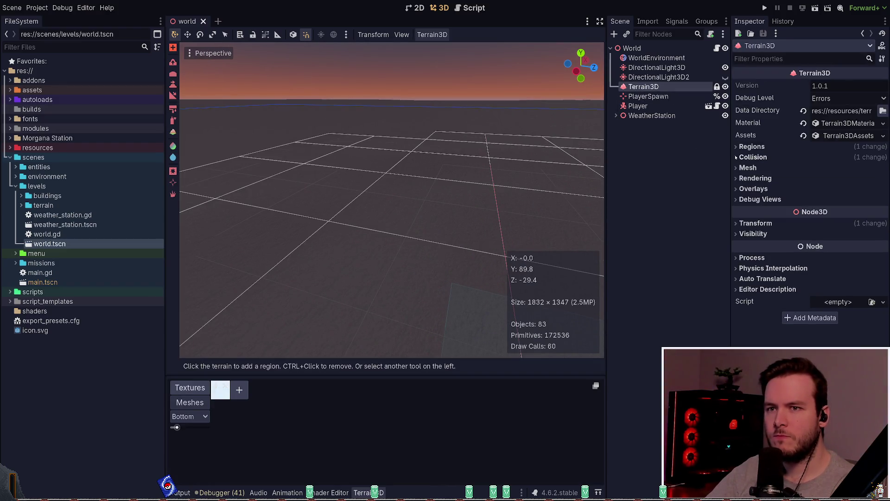
left_click(752, 147)
left_click(753, 147)
scroll(350, 187, "down", 5)
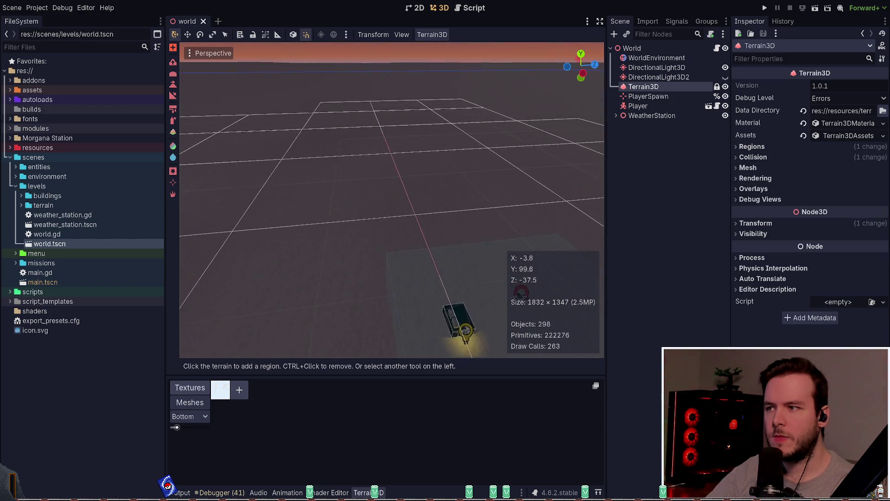
mouse_move(443, 219)
left_mouse_down()
mouse_move(438, 181)
mouse_move(388, 334)
mouse_move(499, 334)
mouse_move(543, 352)
mouse_move(524, 360)
mouse_move(440, 218)
left_mouse_up()
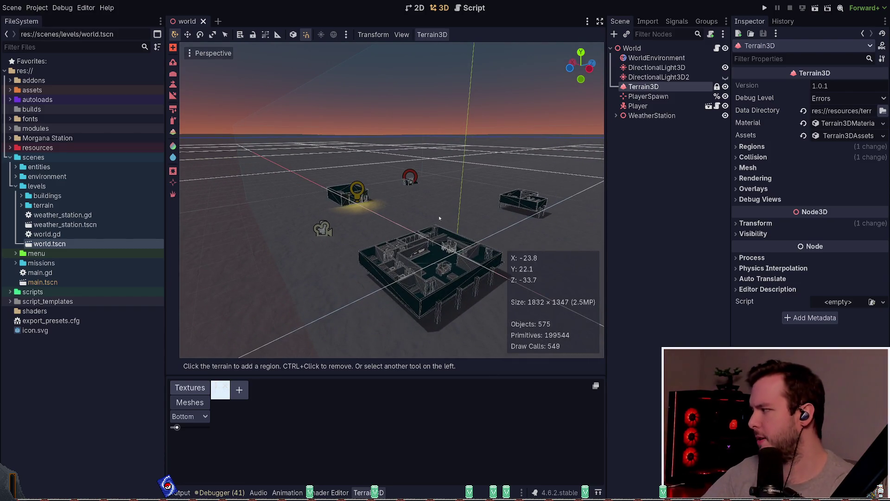
mouse_move(457, 214)
left_mouse_down()
mouse_move(457, 202)
mouse_move(447, 203)
mouse_move(462, 214)
left_mouse_up()
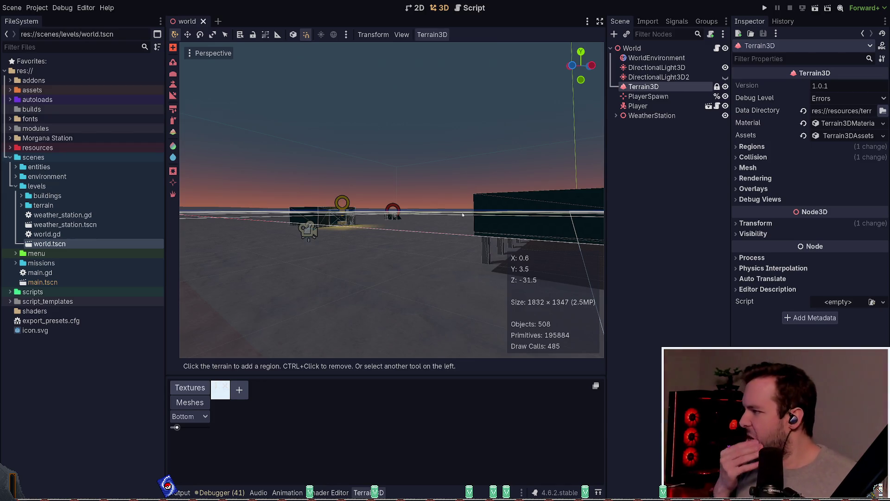
Step: Fly up to the stilted building, through its doorway, and turn back to face it
left_click_drag(428, 233, 461, 237)
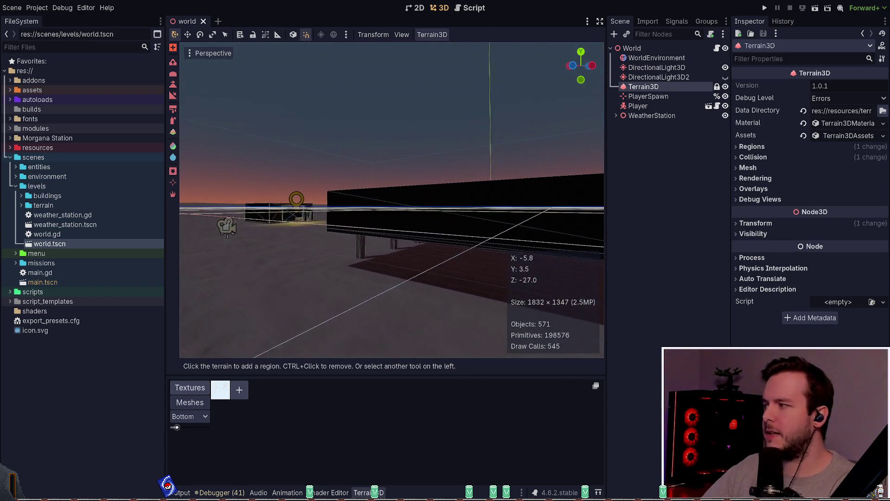
key("w")
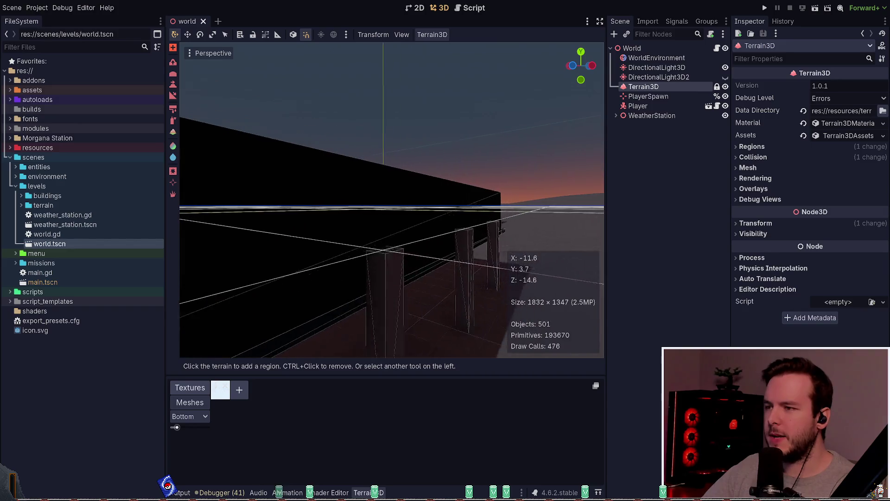
key("w")
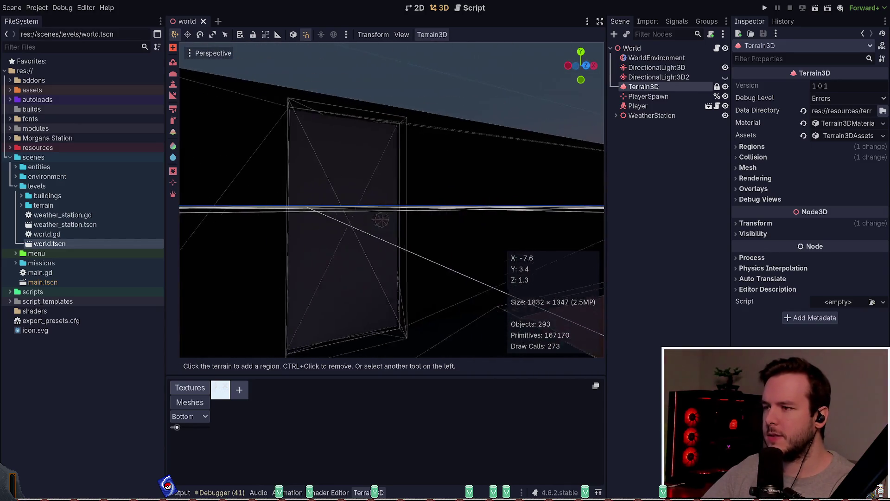
key("w")
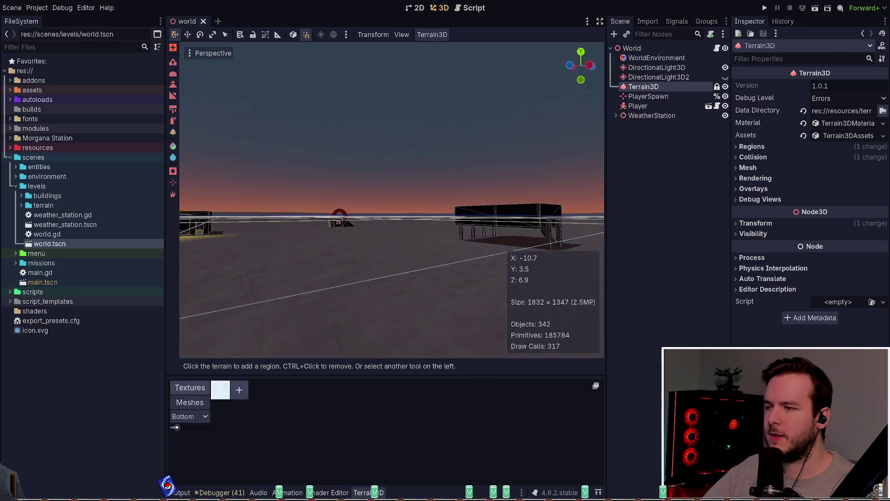
key("w")
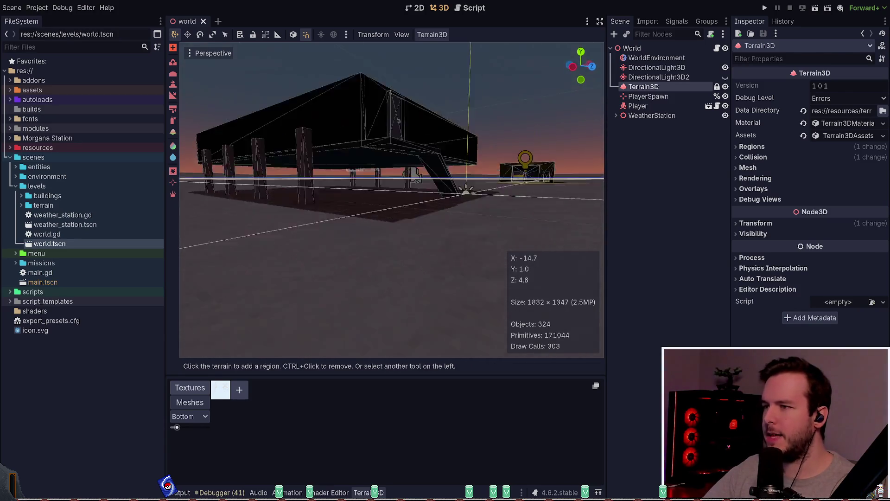
Step: Pass beneath the building among its pillars, then rise and slide sideways past the buildings
key("w")
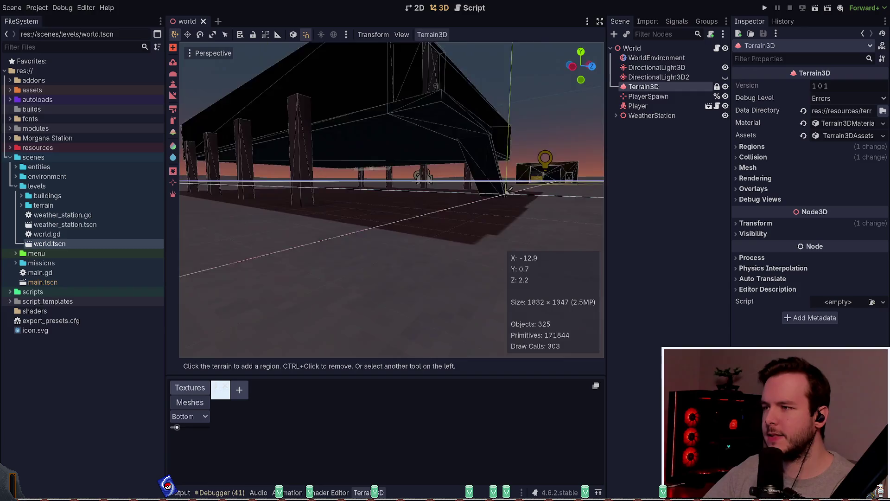
key("w")
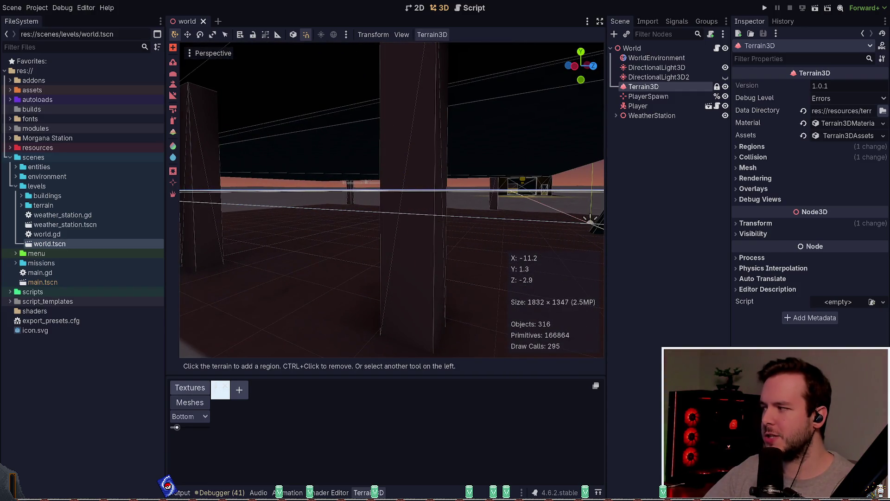
key("w")
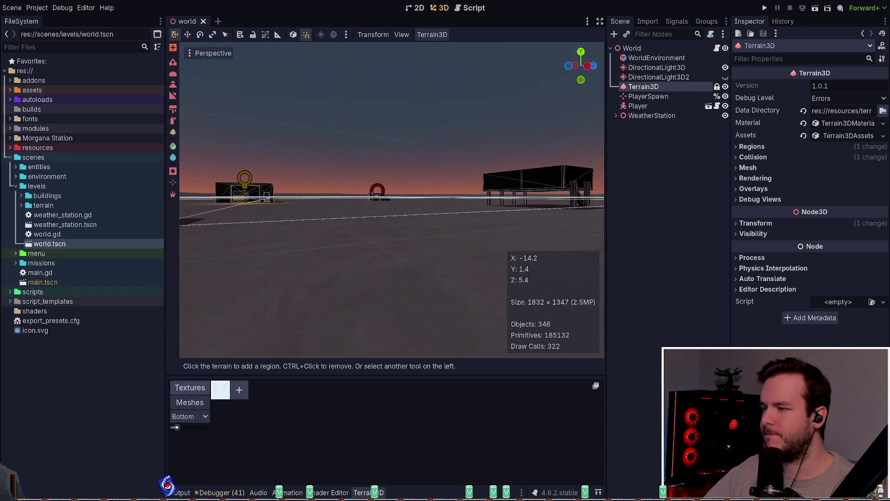
key("e")
key("d")
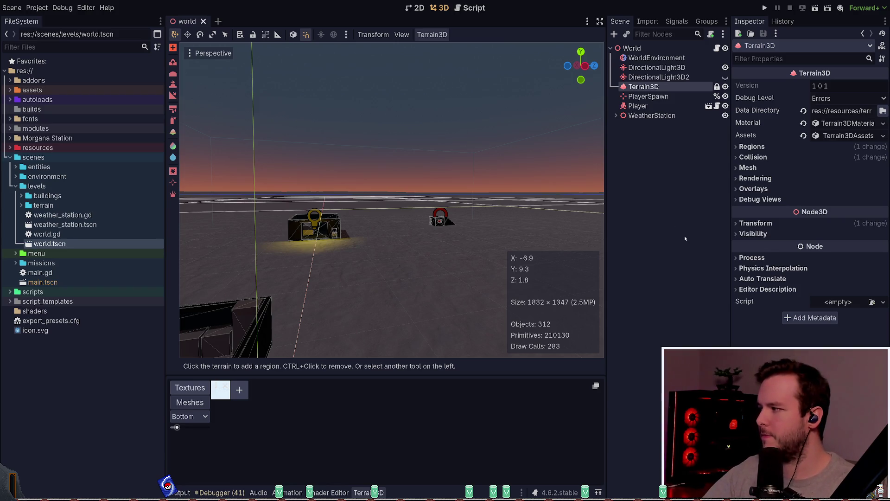
Step: Drop lower, pass the stilted building and close in on the weather station's open front
key("q")
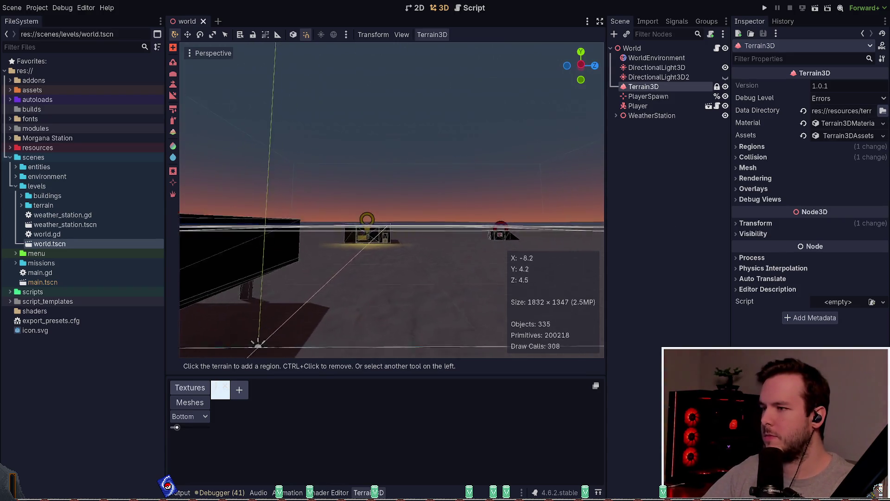
key("w")
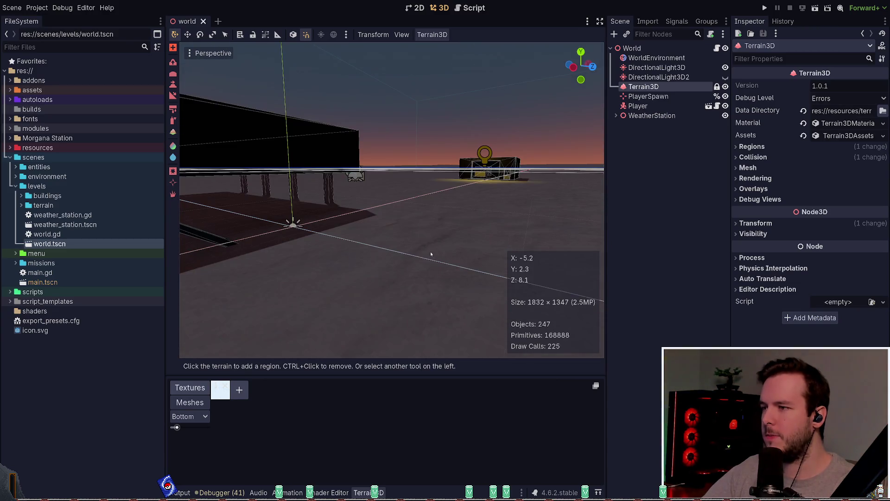
key("w")
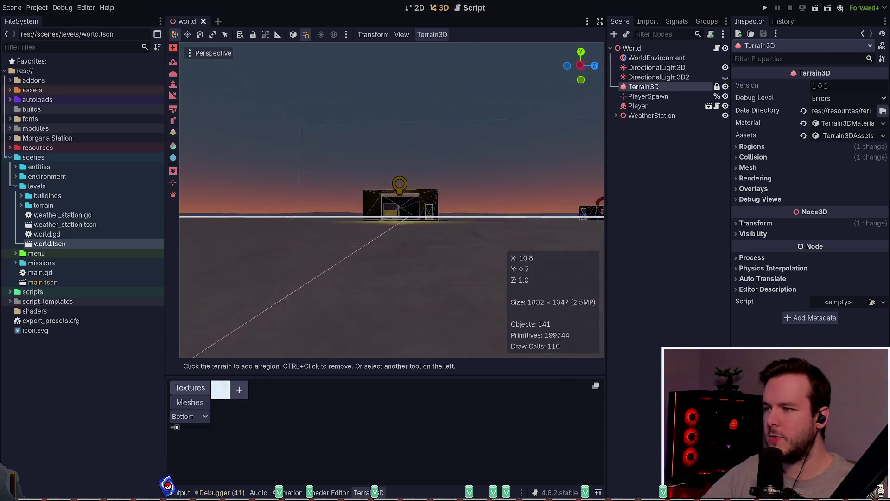
key("w")
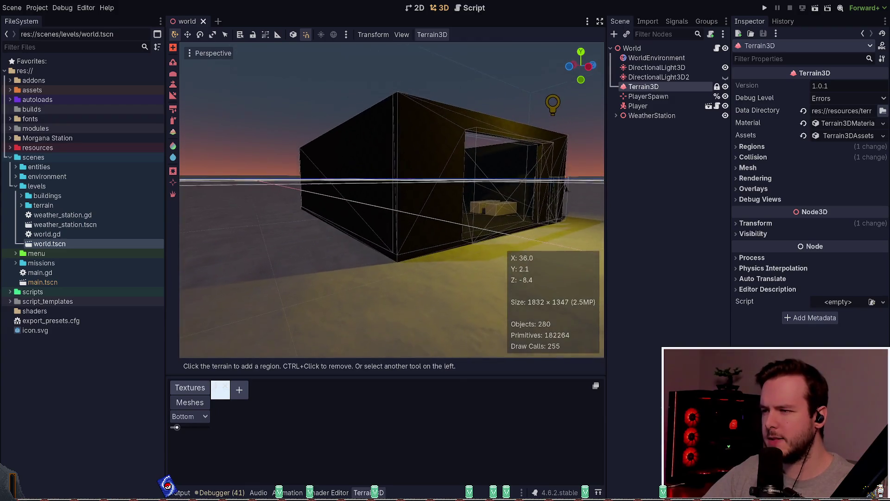
key("w")
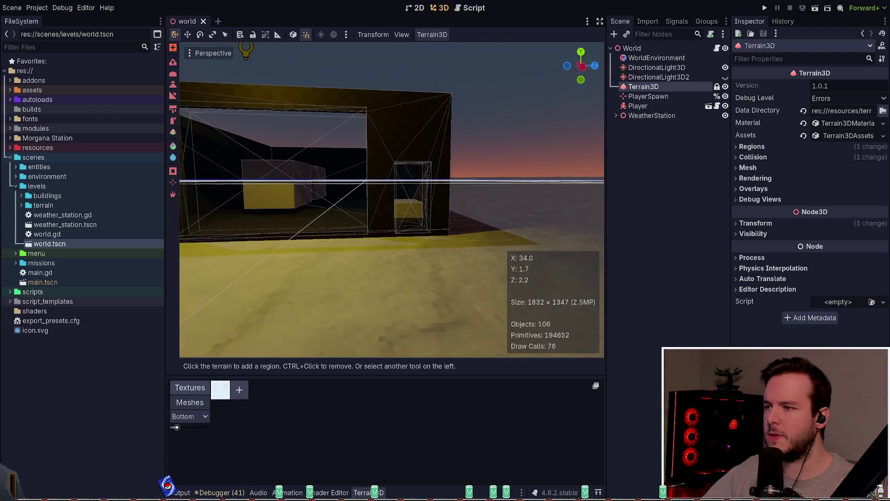
key("w")
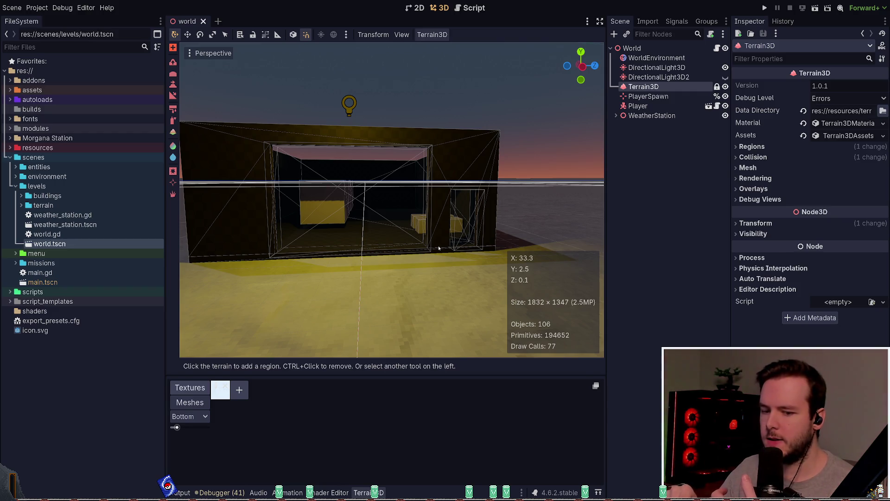
key("w")
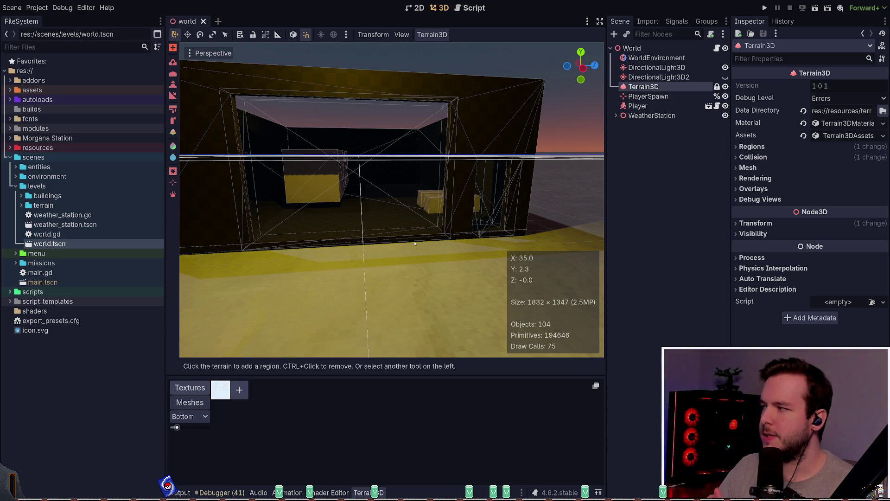
Step: Orbit the building, then fly back out of the garage to an exterior view over the level
mouse_move(377, 244)
left_mouse_down()
mouse_move(436, 238)
mouse_move(443, 219)
mouse_move(454, 236)
mouse_move(459, 218)
left_mouse_up()
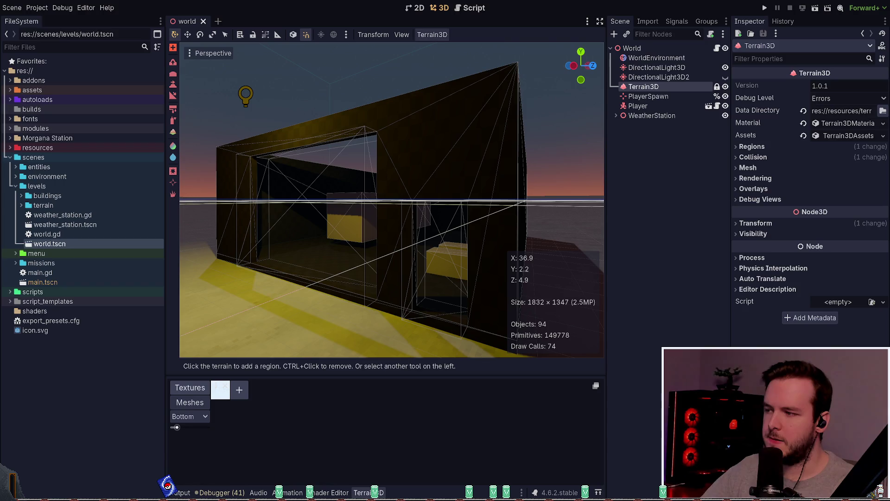
mouse_move(459, 218)
left_mouse_down()
mouse_move(501, 211)
mouse_move(480, 223)
left_mouse_up()
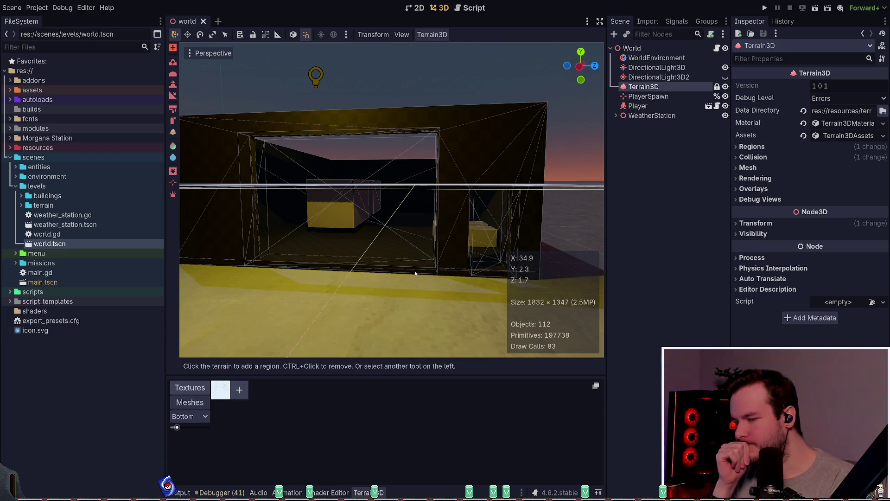
left_click_drag(403, 248, 259, 254)
left_click_drag(533, 277, 421, 244)
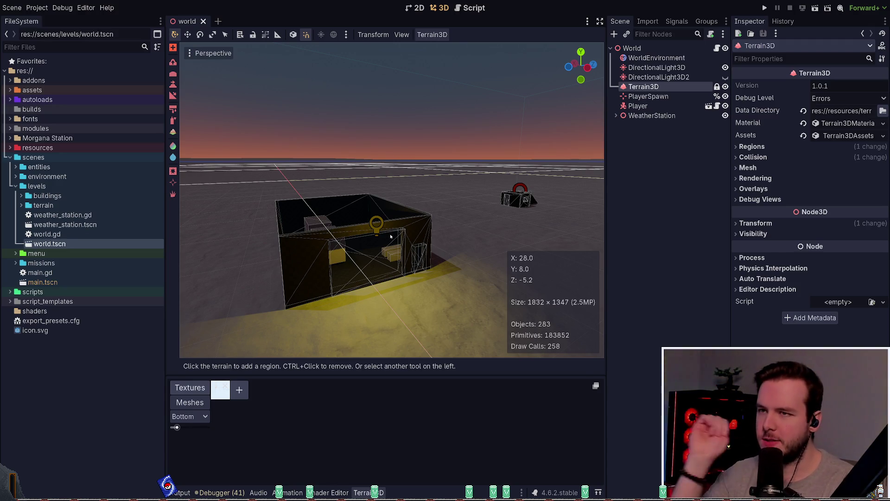
Step: Swing the view left from the garage toward the neighbouring stilted Big House
mouse_move(388, 258)
left_mouse_down()
mouse_move(204, 258)
mouse_move(260, 258)
left_mouse_up()
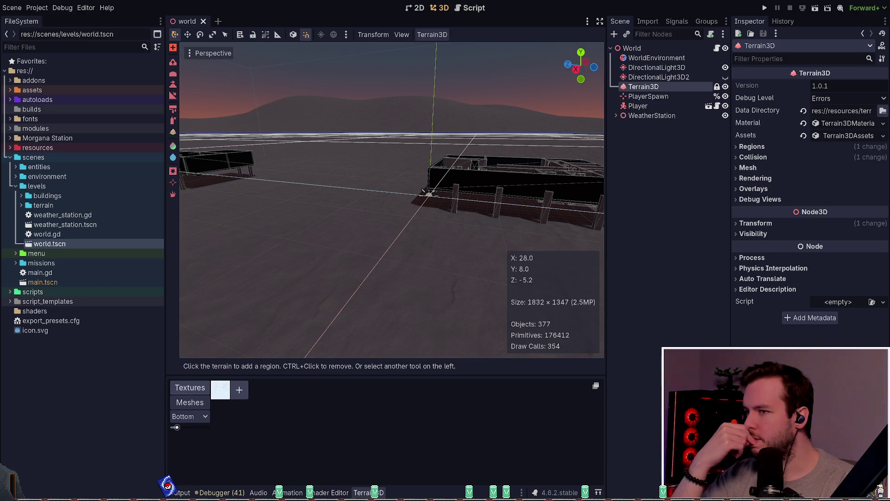
Step: Centre the Big House, tilt up over it, then close in on its pillars and walls
left_click_drag(260, 258, 269, 258)
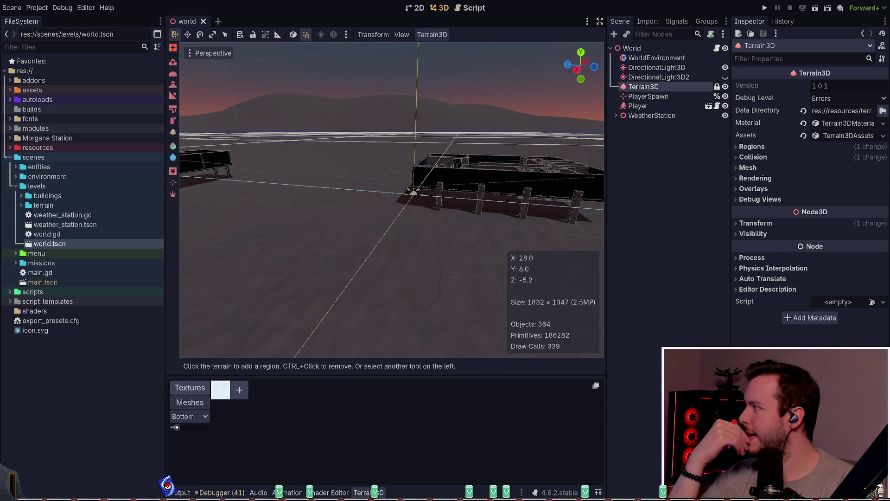
key("d")
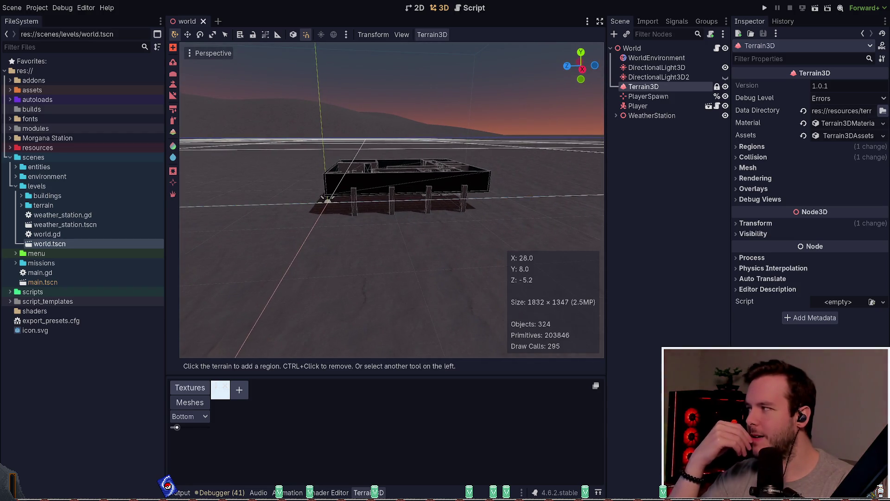
left_click_drag(392, 199, 392, 186)
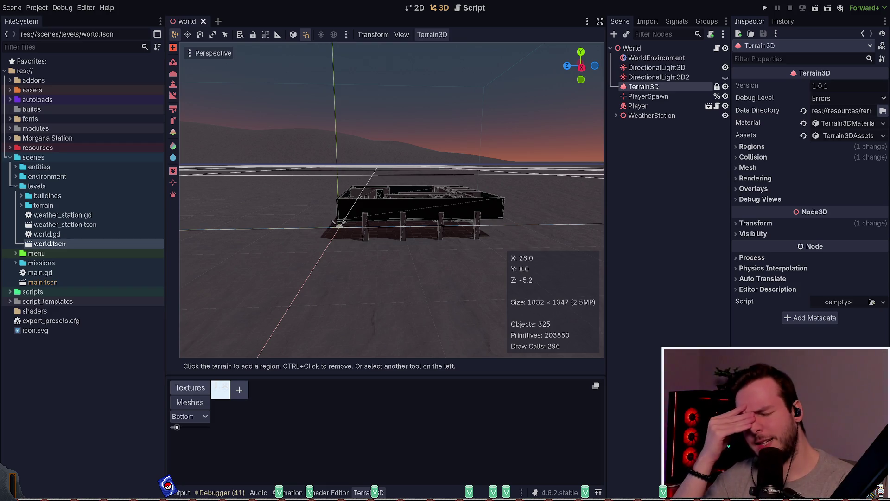
left_click_drag(392, 199, 392, 185)
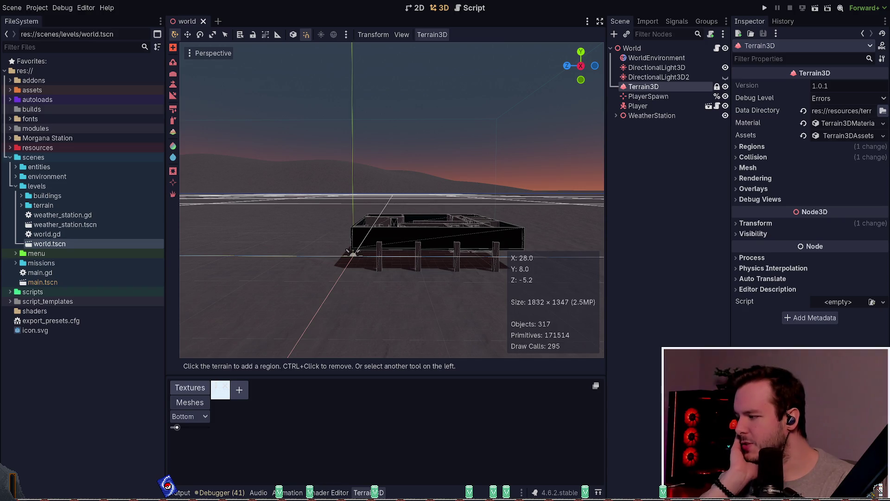
left_click_drag(392, 199, 372, 240)
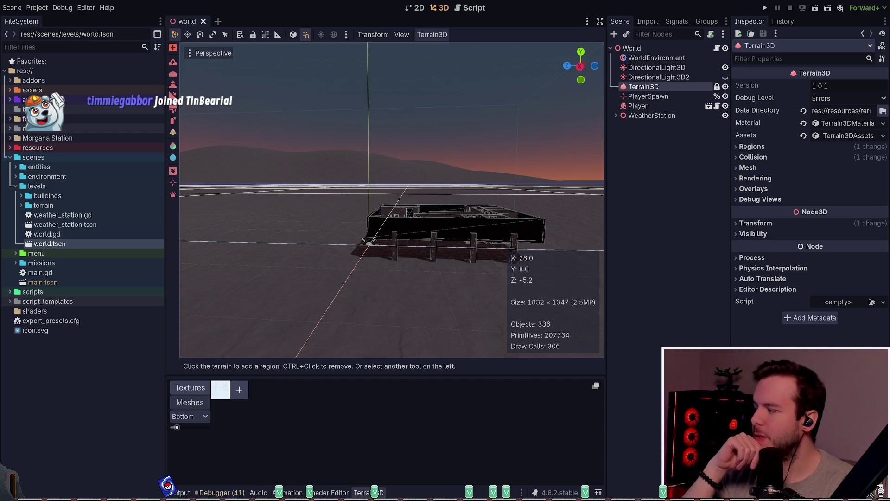
left_click_drag(244, 218, 253, 219)
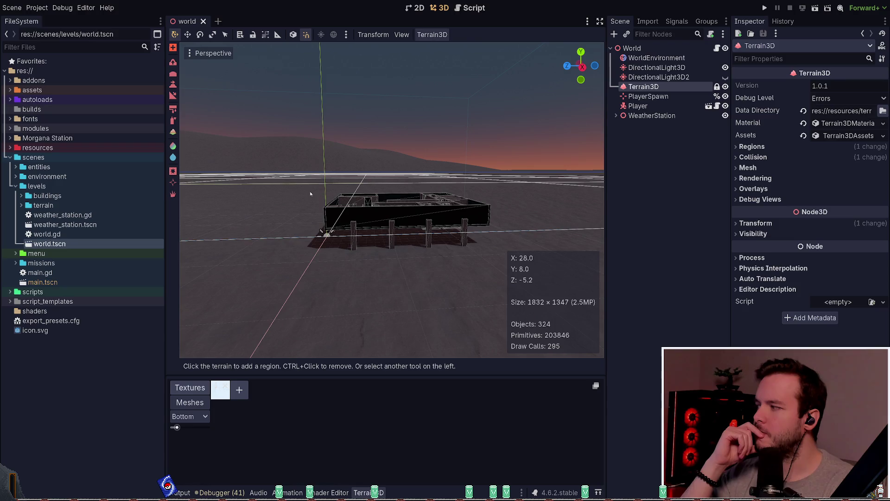
scroll(311, 192, "up", 5)
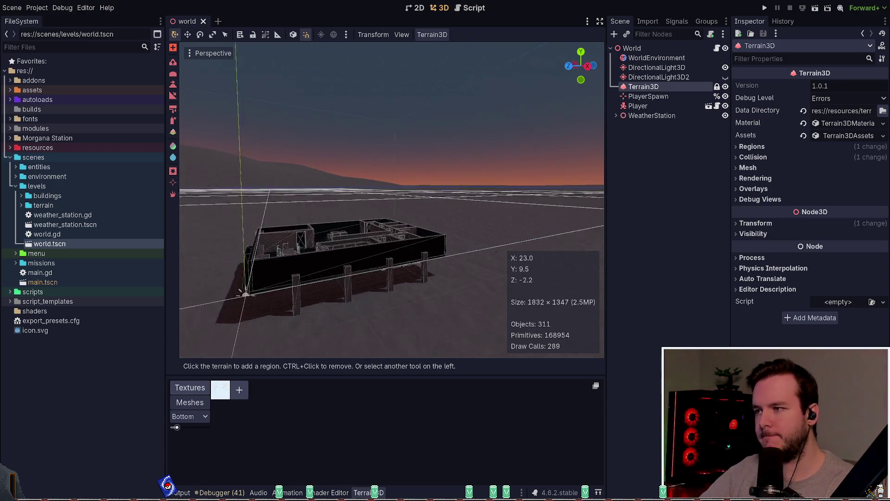
Step: Fly past the Big House, pull back above it, then retreat to frame the garage and other buildings
key("w")
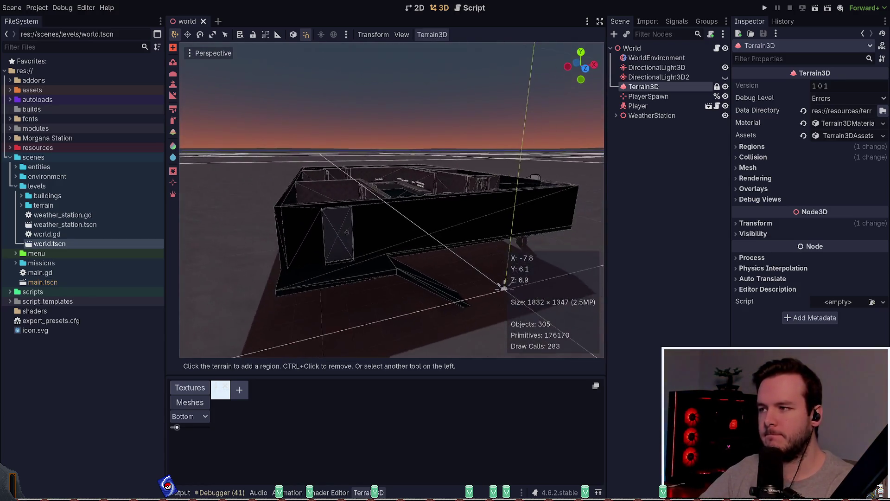
key("s")
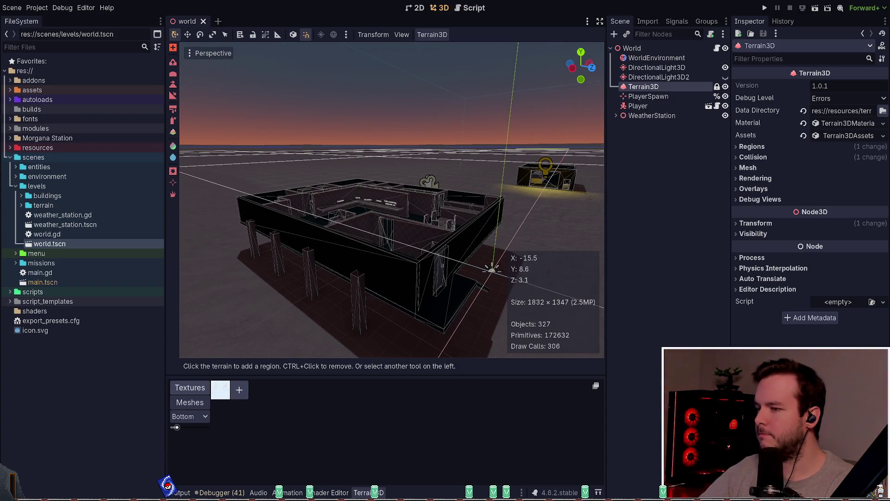
key("w")
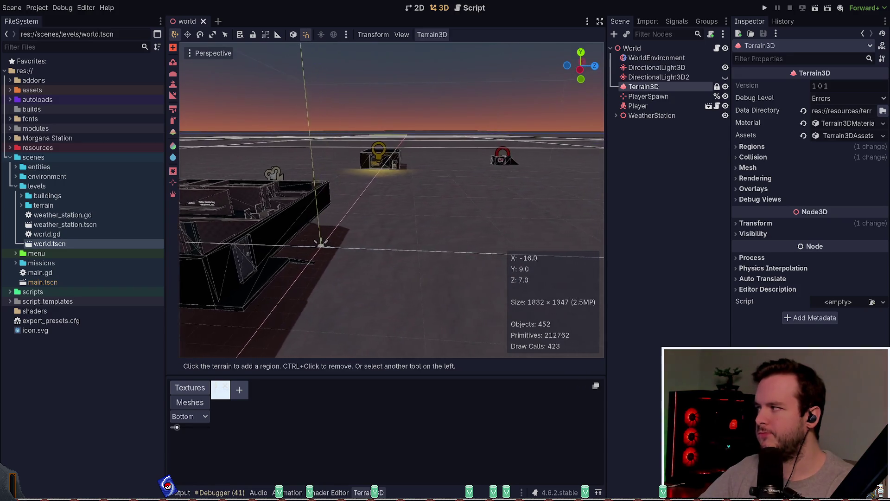
key("s")
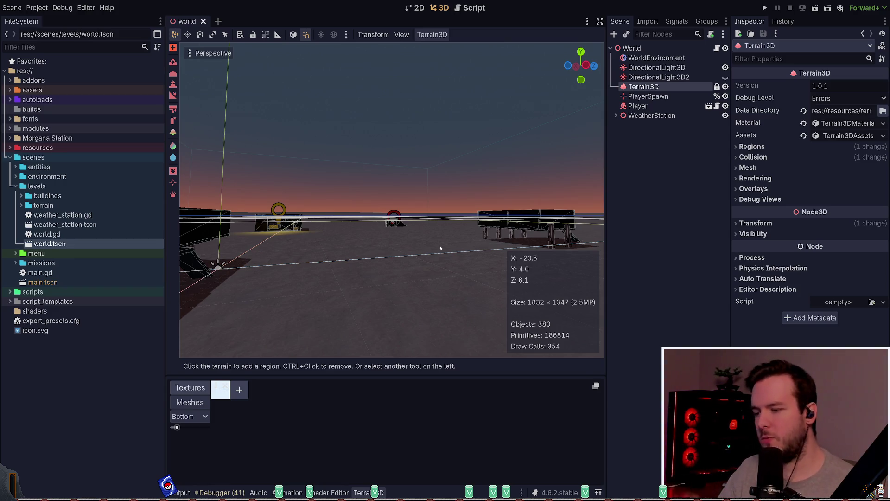
Step: Rise above the scene and start the project with F5 to playtest the snowy level
key("shift+f")
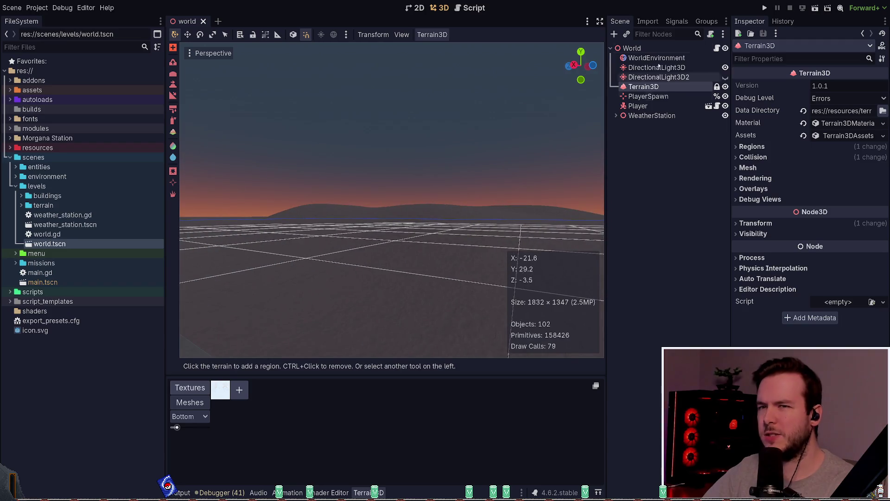
key("F5")
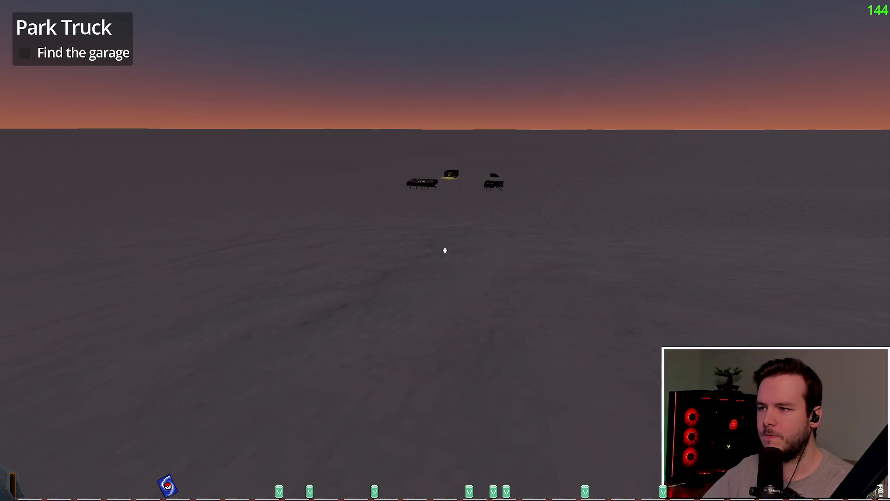
Step: Look toward the distant buildings across the snow, then quit through the pause menu's Dev Quit
key("f")
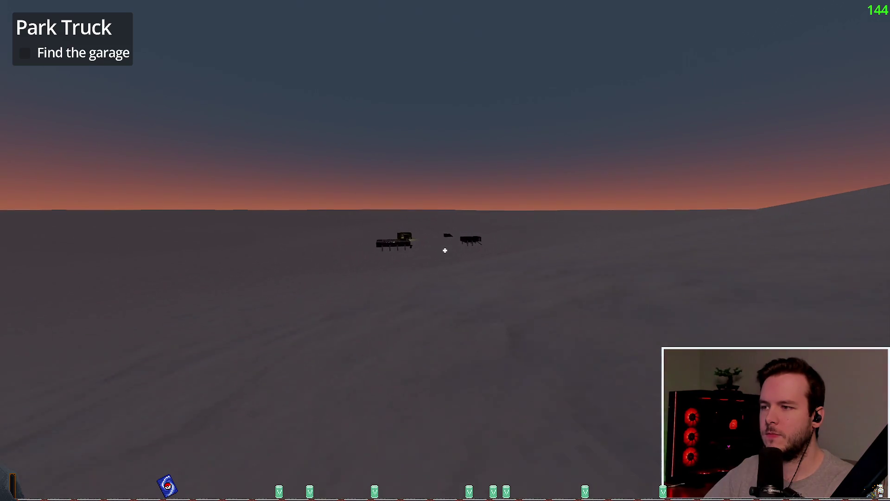
key("Escape")
left_click(46, 319)
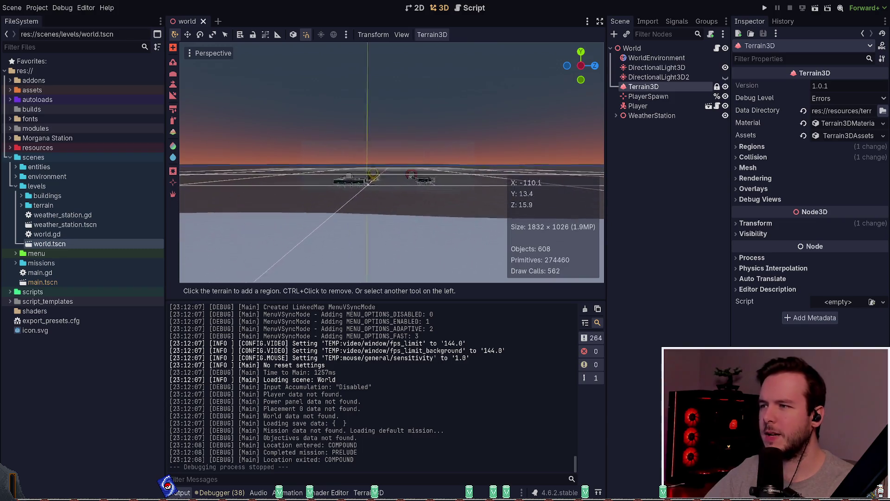
Step: Deselect Terrain3D, fly in and tilt down toward the buildings, and save world.tscn
key("Escape")
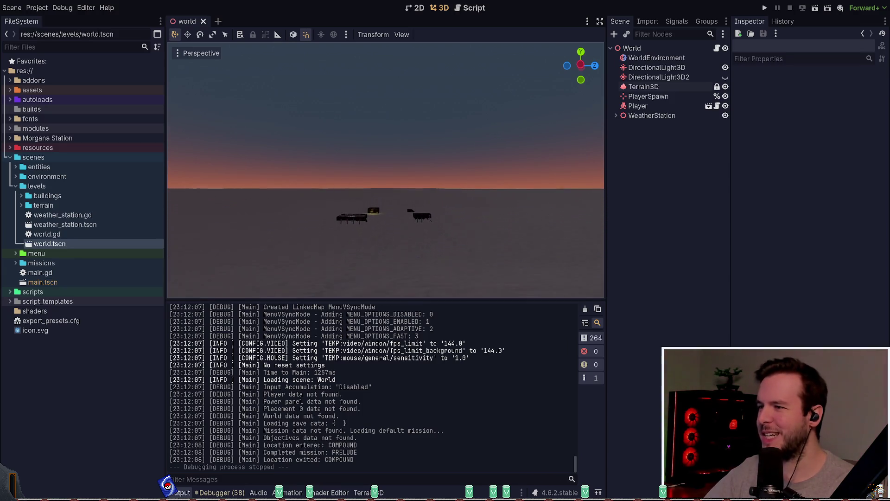
key("w")
left_click_drag(210, 185, 211, 196)
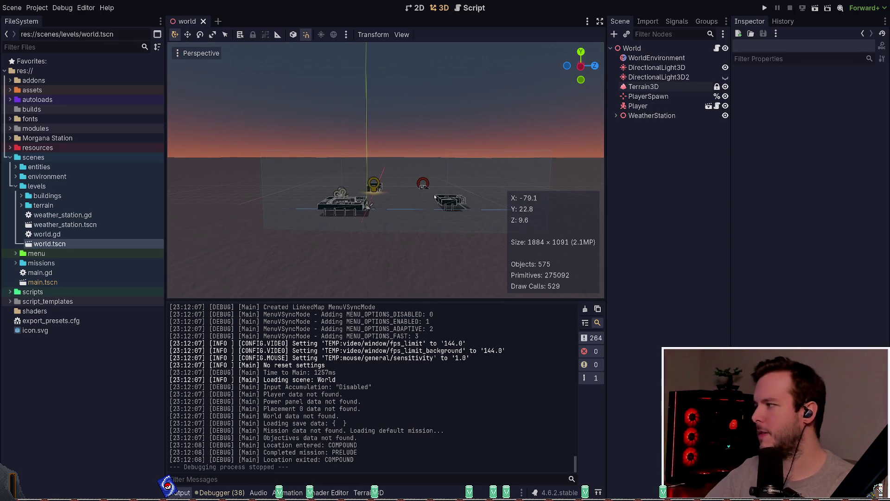
key("ctrl+s")
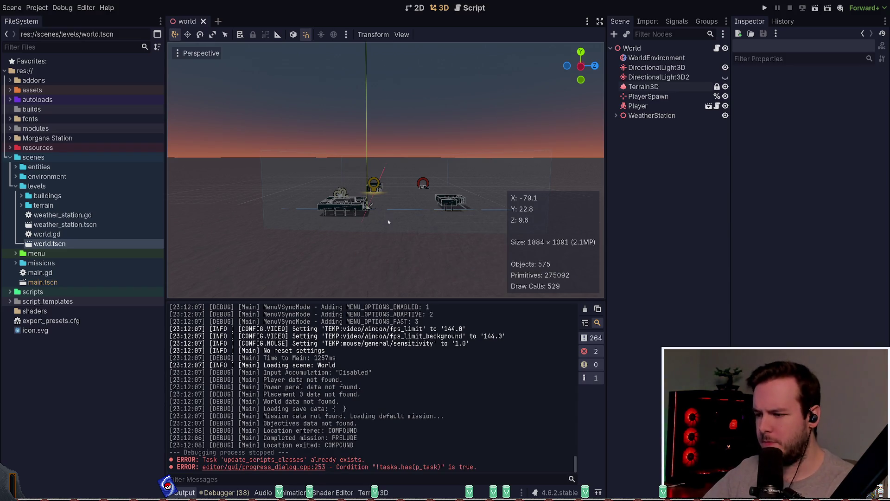